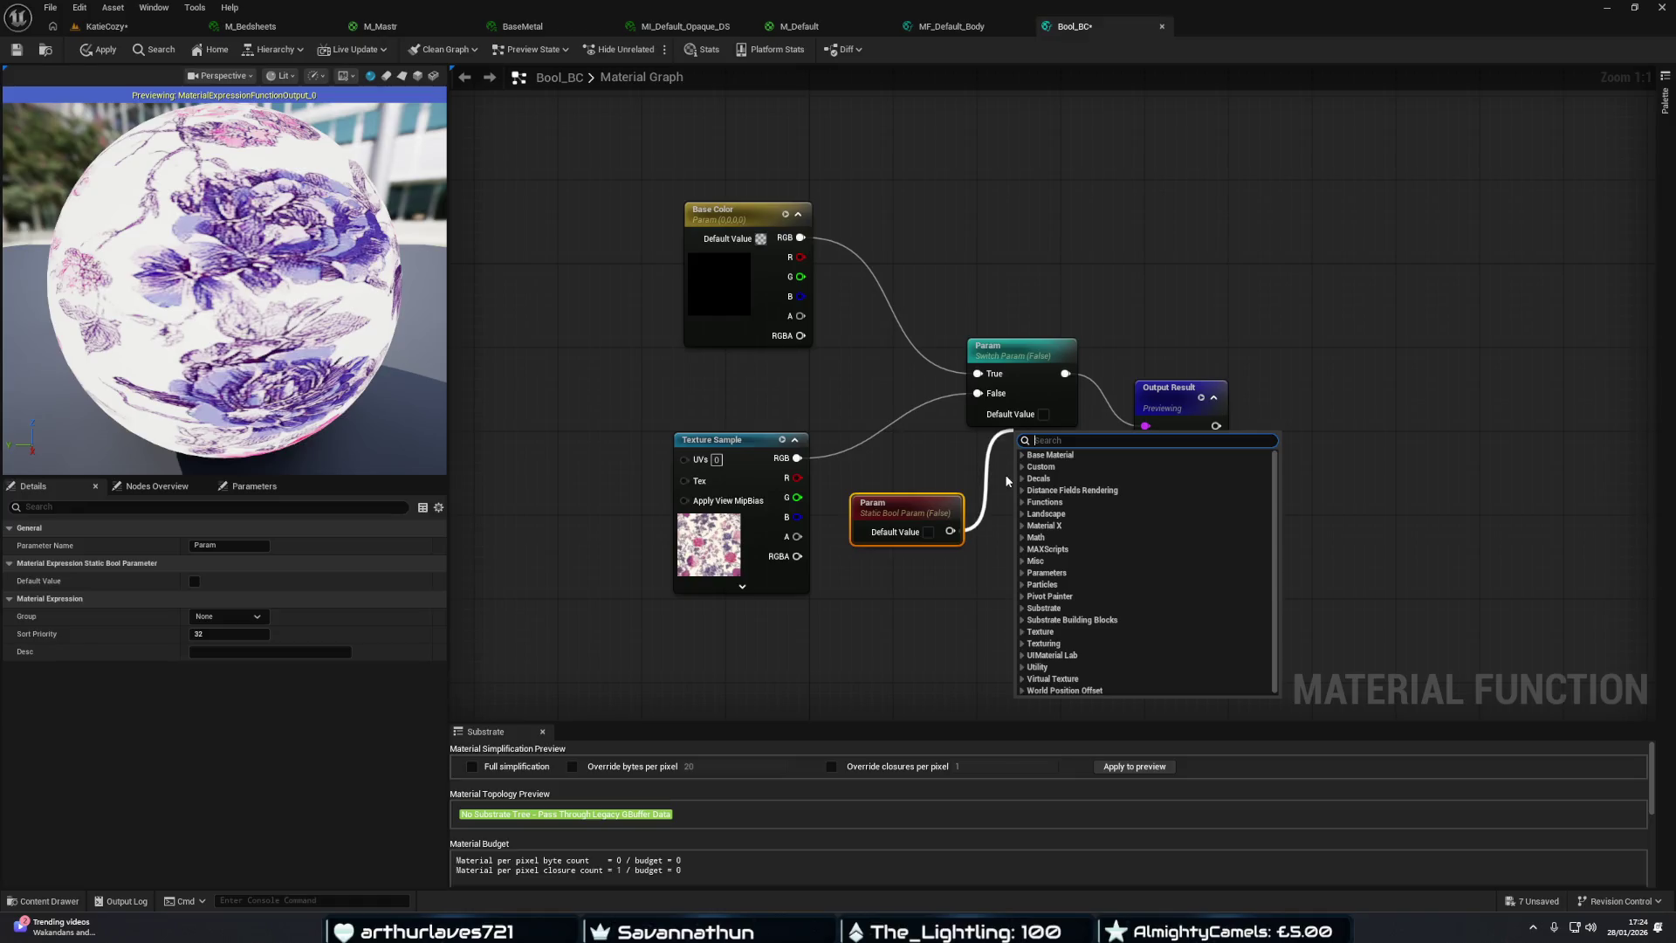
# Delete the unused Static Bool Param node from Bool_BC and apply the function.
pyautogui.click(1006, 480)
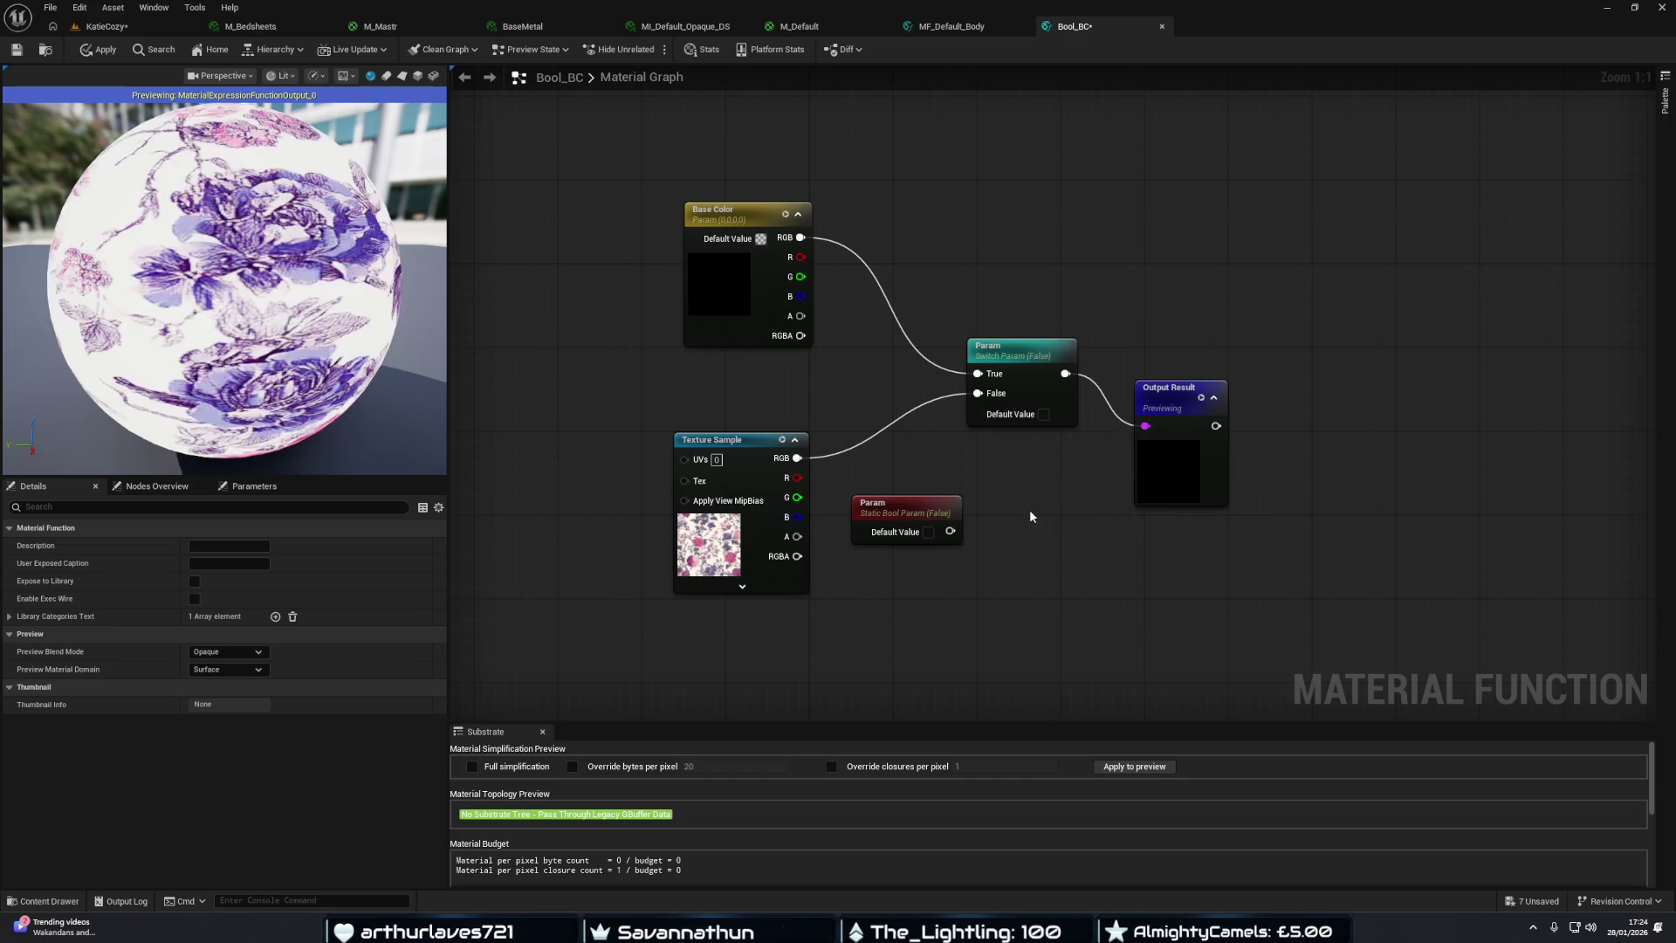
pyautogui.click(913, 503)
pyautogui.press('Delete')
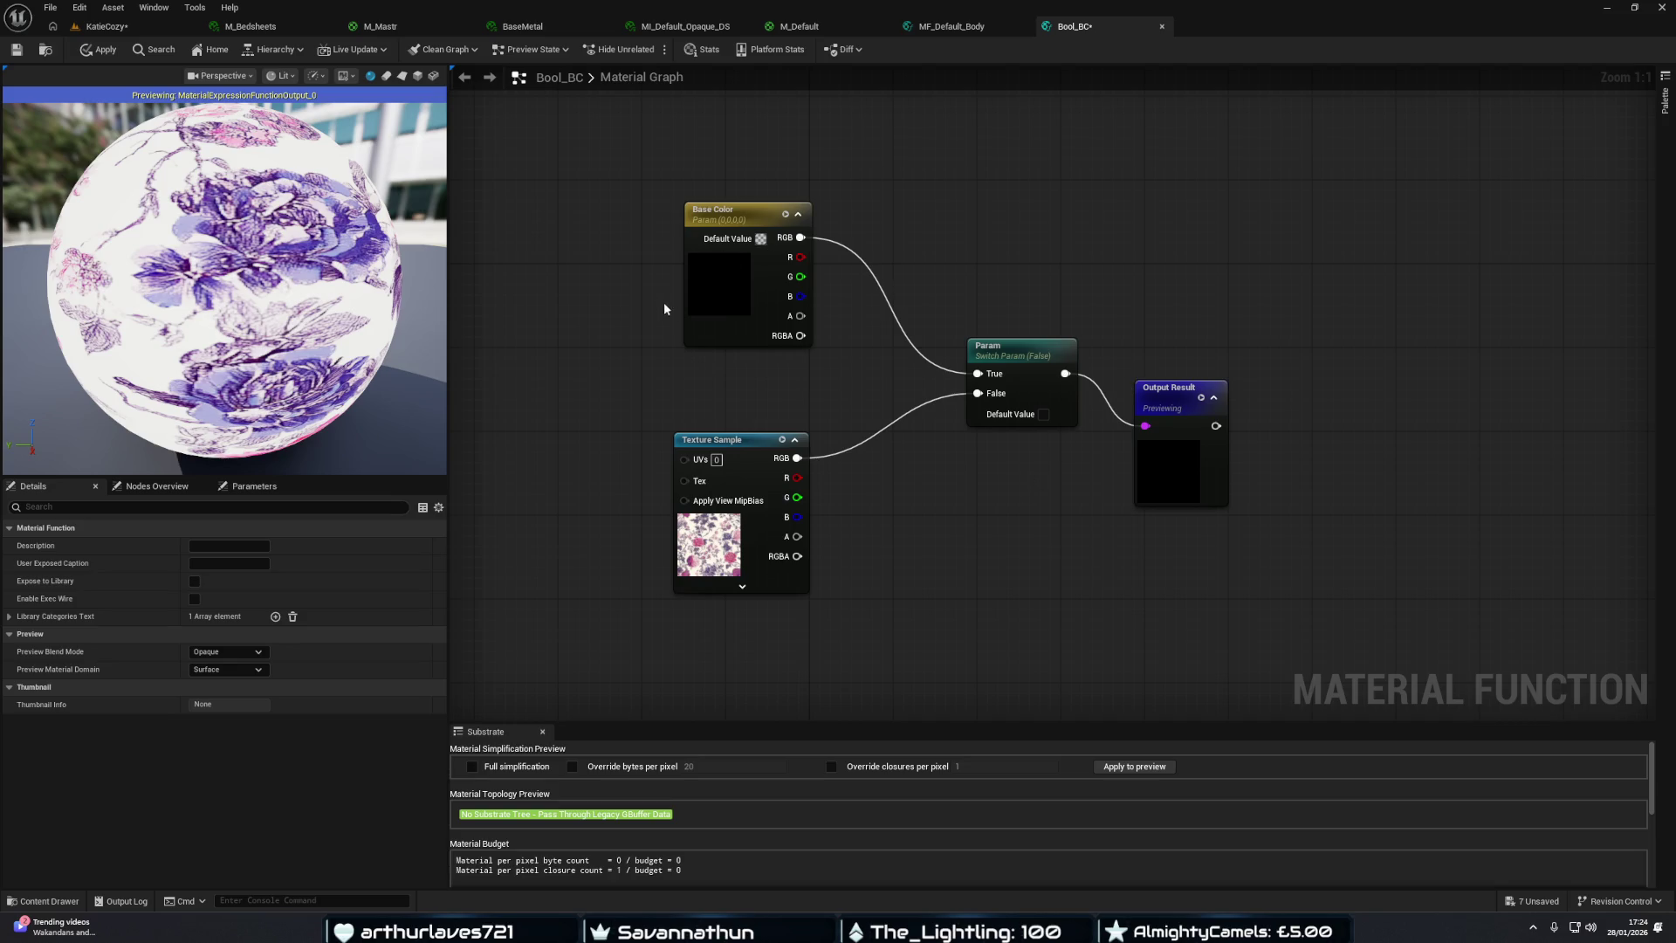
pyautogui.click(99, 49)
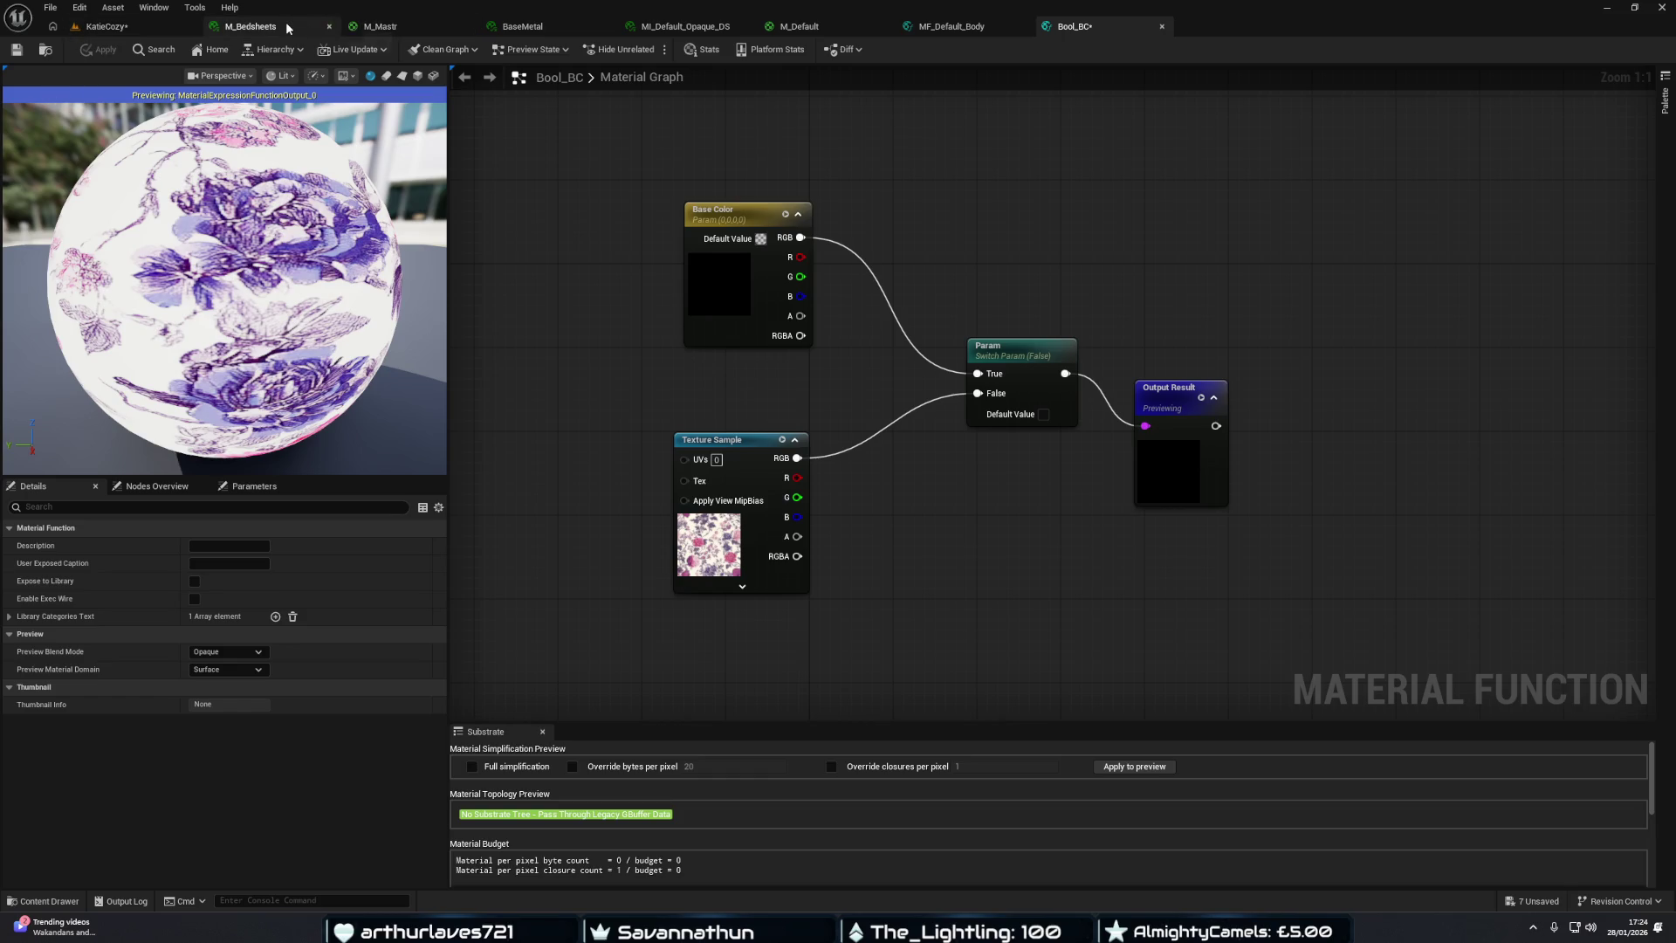
# In M_Mastr, move the Bool_BC node beside the output to drive Base Color.
pyautogui.click(365, 27)
pyautogui.moveTo(943, 391)
pyautogui.mouseDown()
pyautogui.moveTo(891, 430)
pyautogui.moveTo(867, 398)
pyautogui.mouseUp()
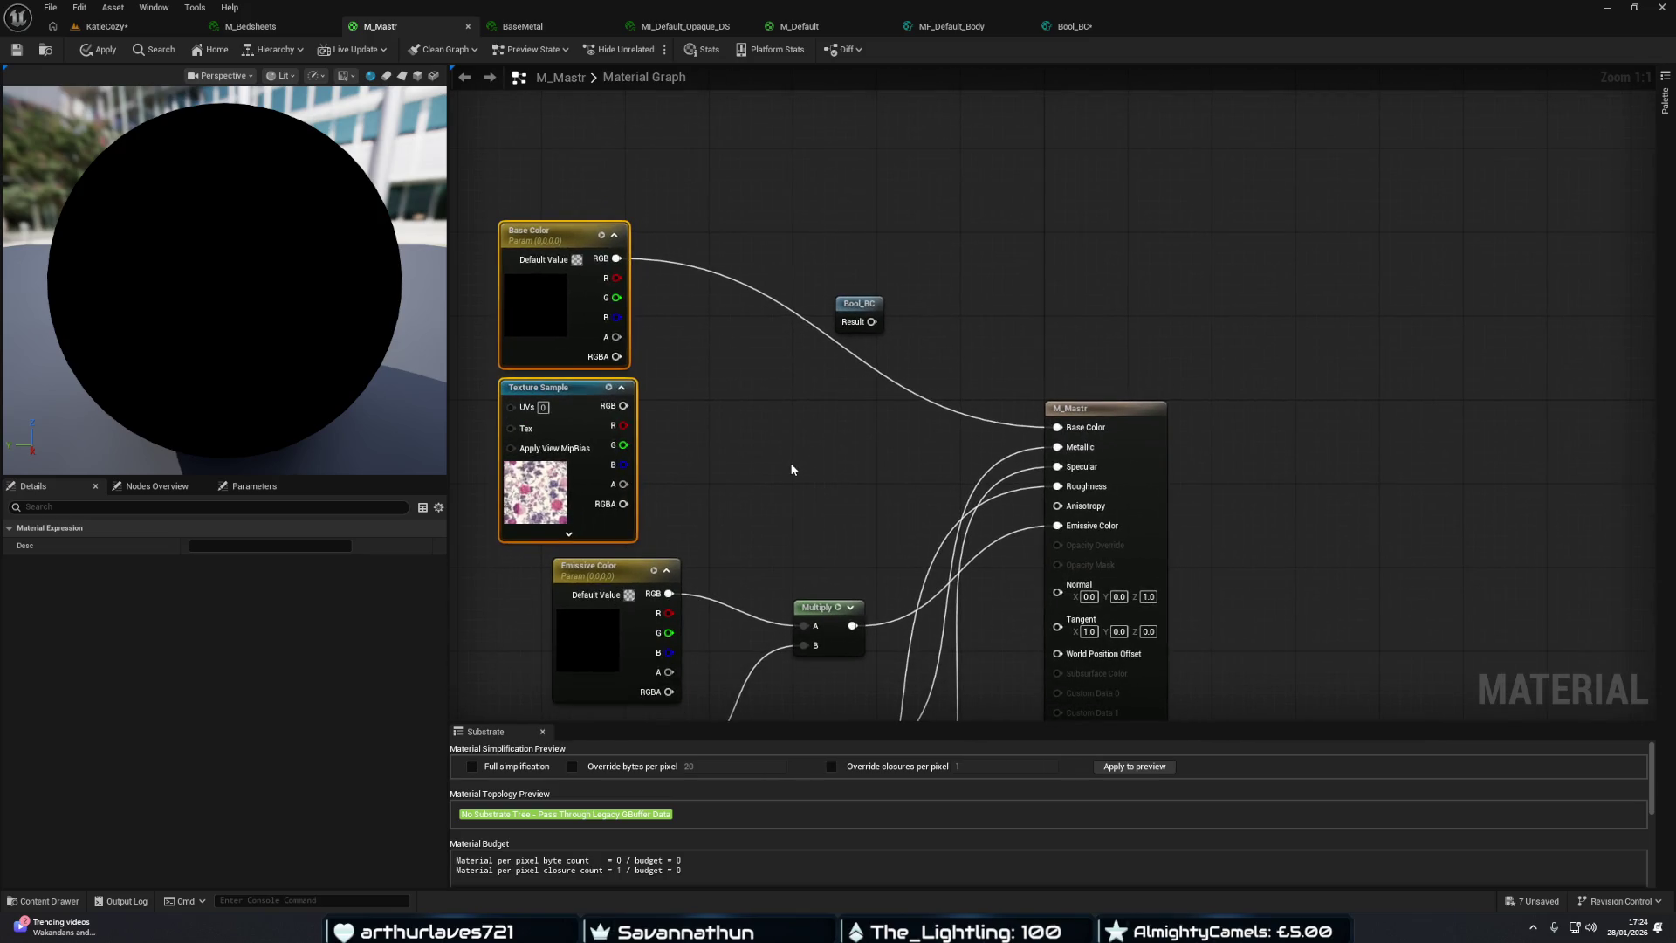
pyautogui.moveTo(869, 320)
pyautogui.mouseDown()
pyautogui.moveTo(809, 404)
pyautogui.moveTo(1057, 427)
pyautogui.mouseUp()
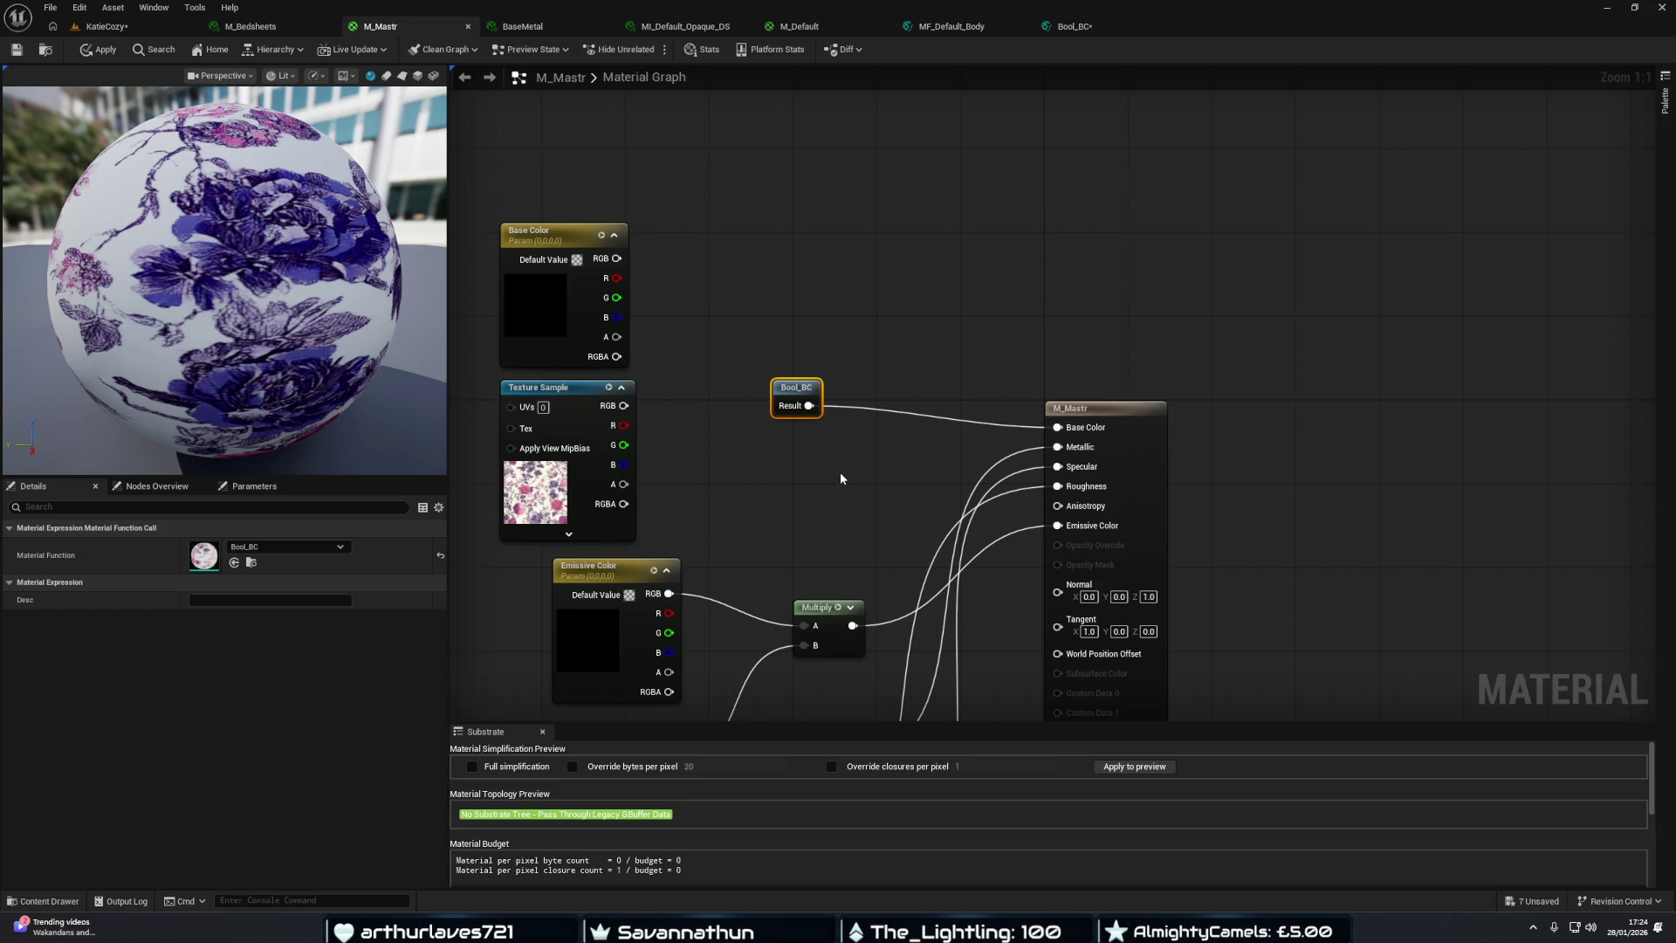
# Delete the old Base Color parameter and Texture Sample nodes from M_Mastr.
pyautogui.click(576, 354)
pyautogui.keyDown('ctrl'); pyautogui.click(578, 430); pyautogui.keyUp('ctrl')
pyautogui.press('Delete')
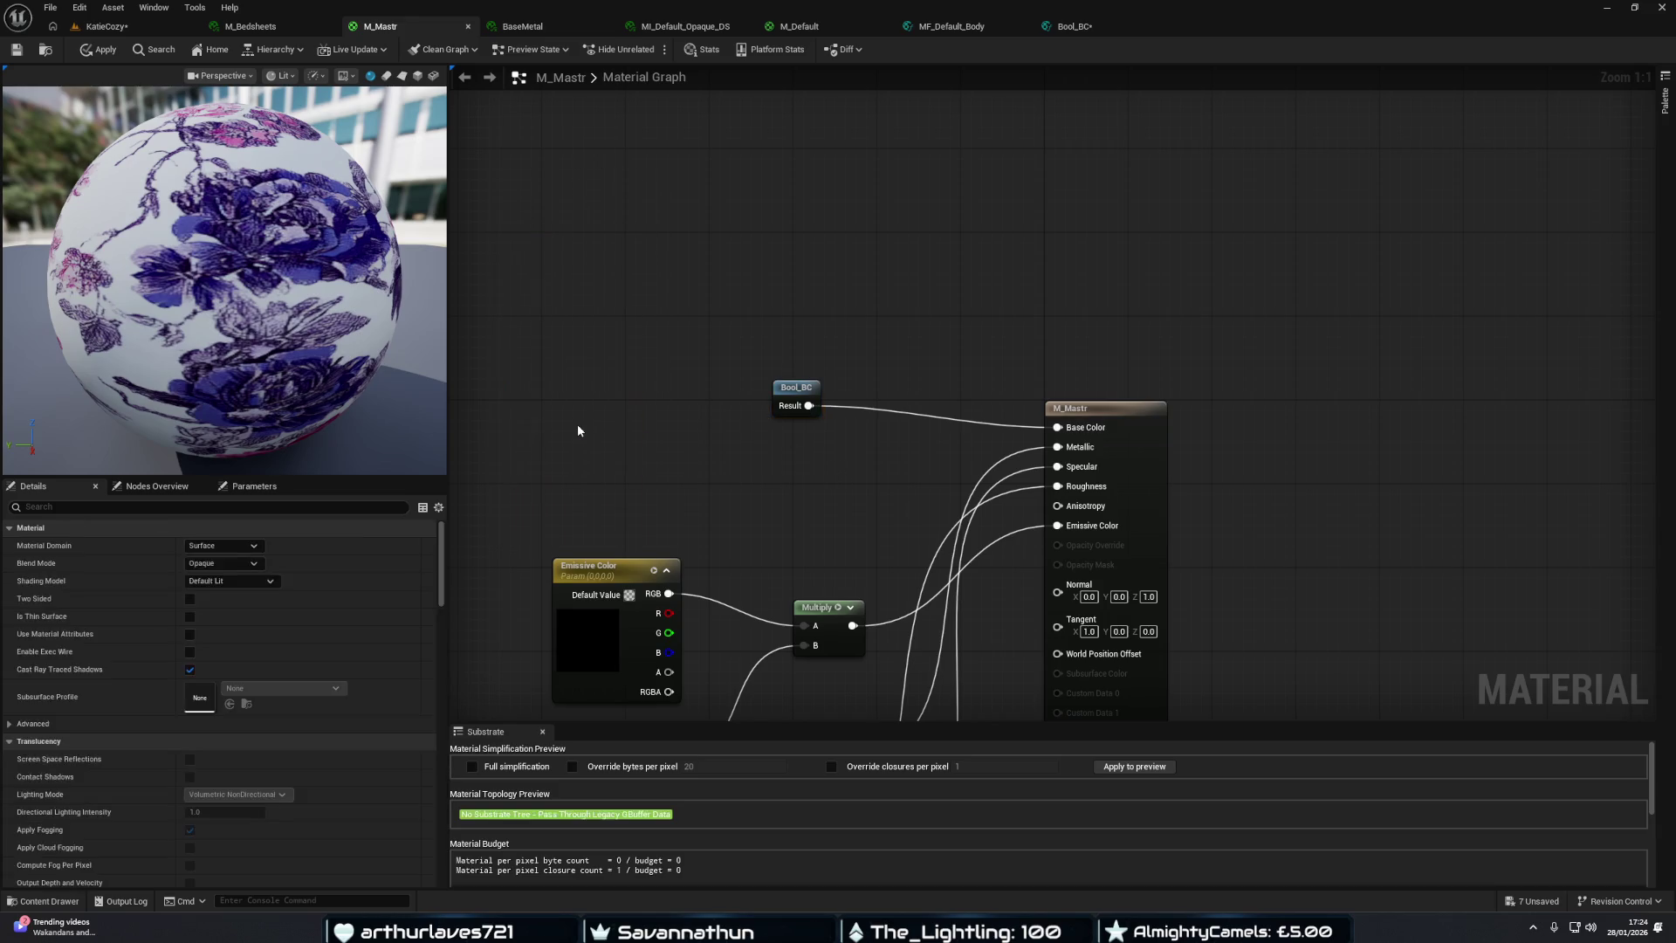
pyautogui.click(212, 27)
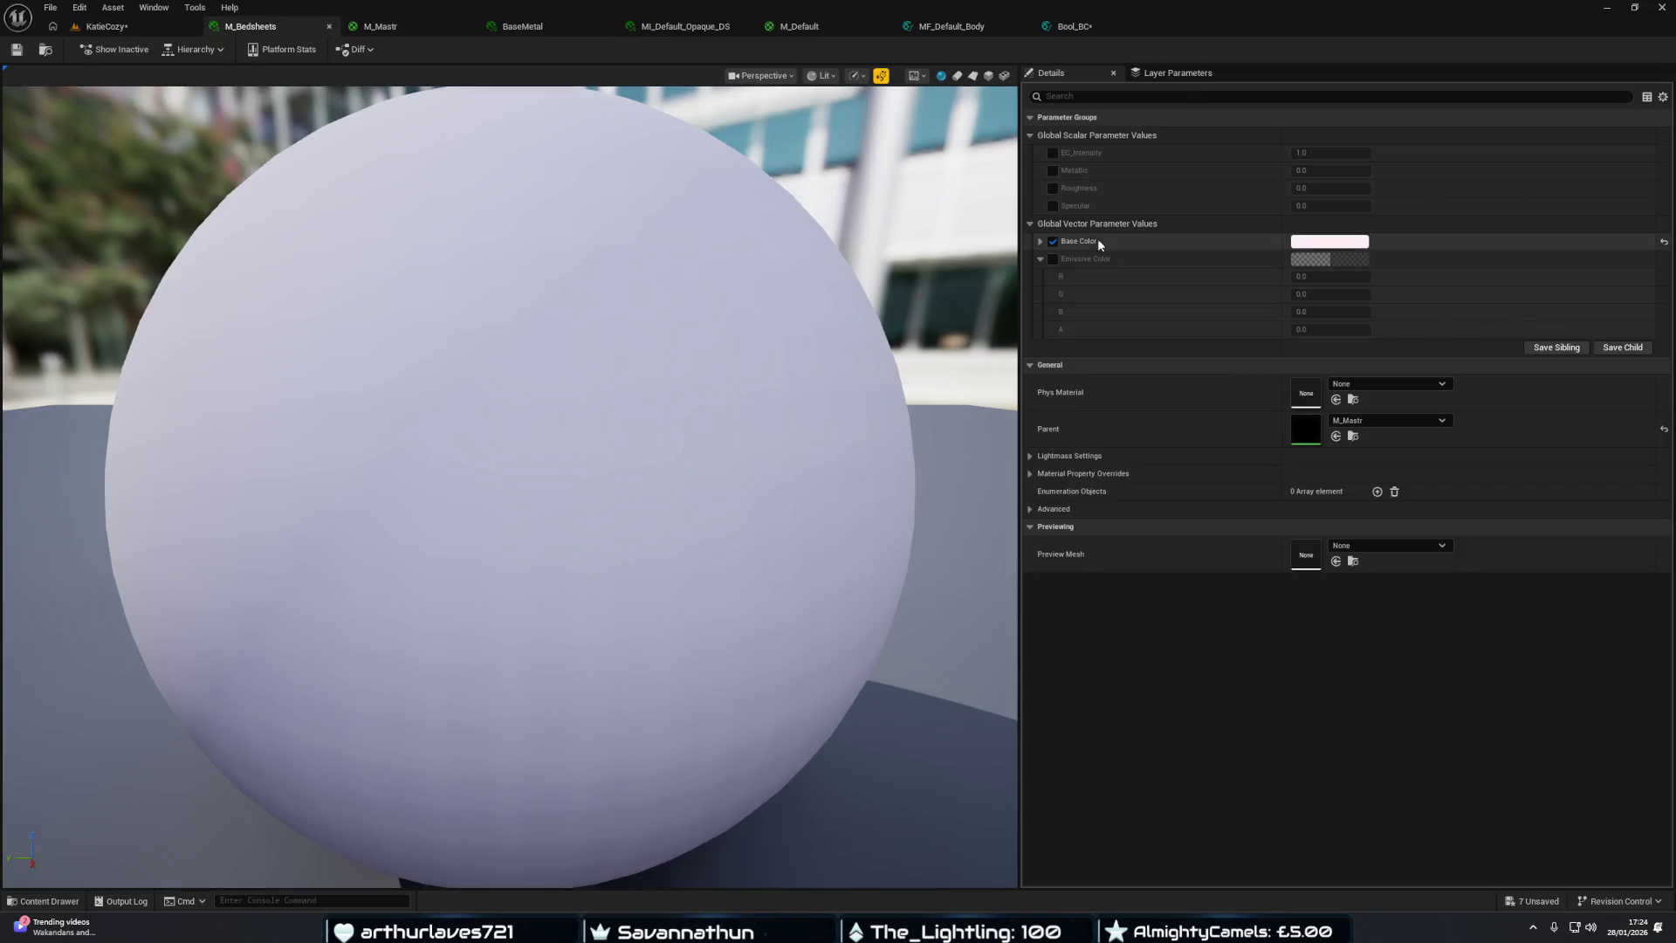
# Toggle M_Bedsheets' Base Color override off and on and collapse Emissive Color.
pyautogui.click(1052, 242)
pyautogui.click(1054, 242)
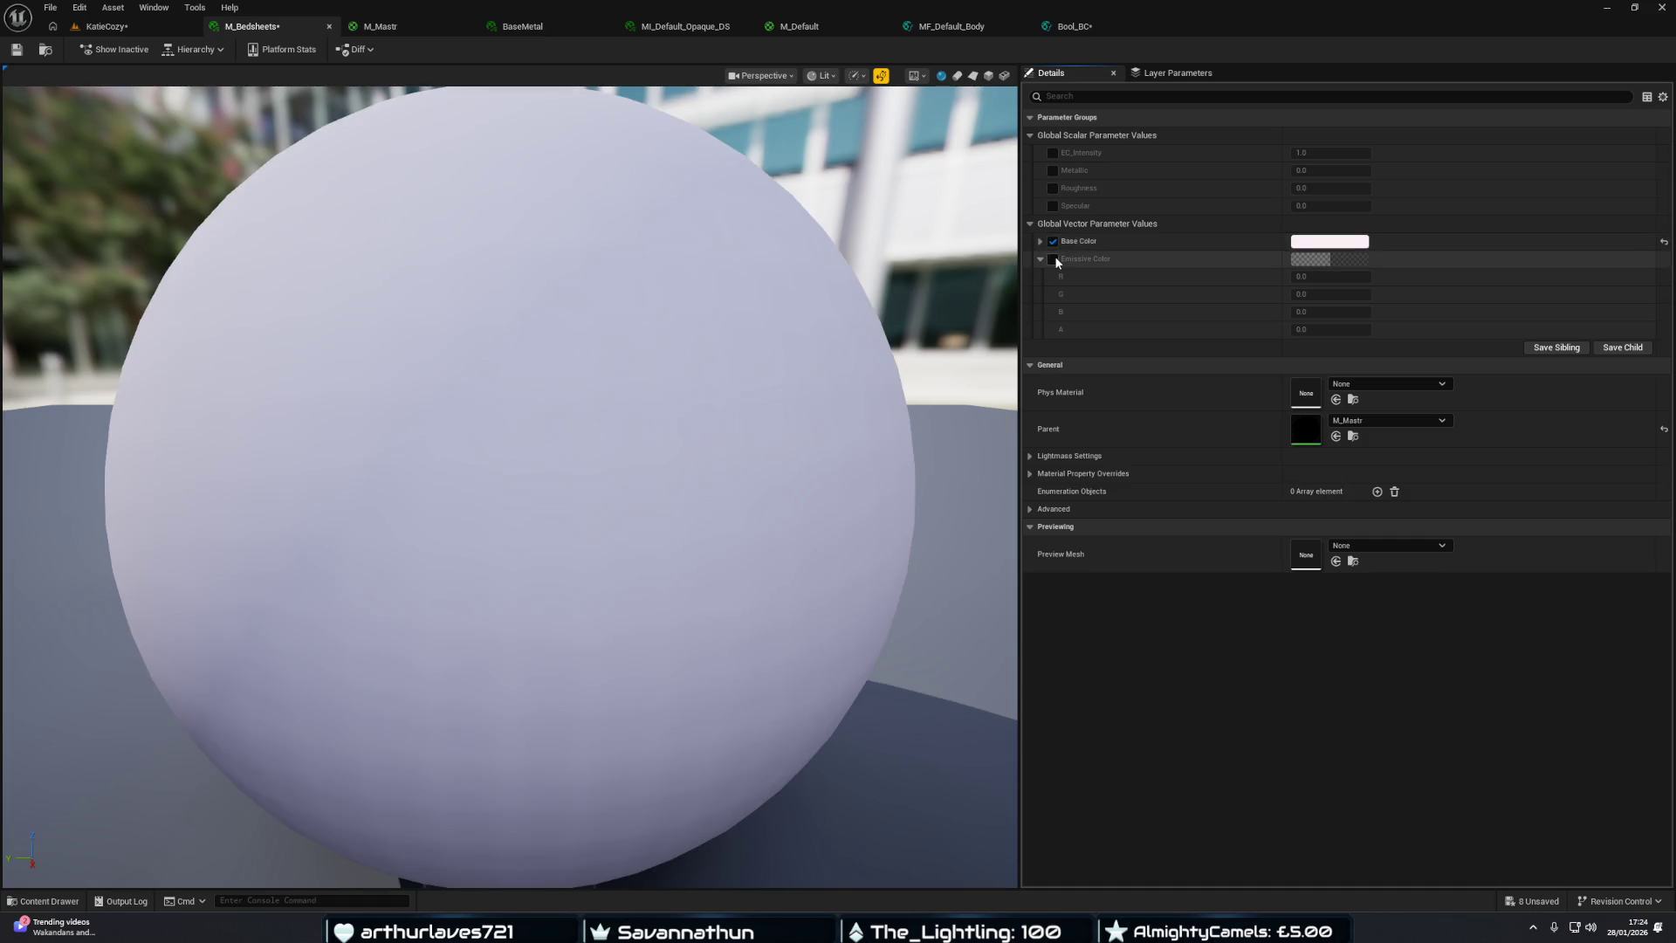
pyautogui.click(1040, 259)
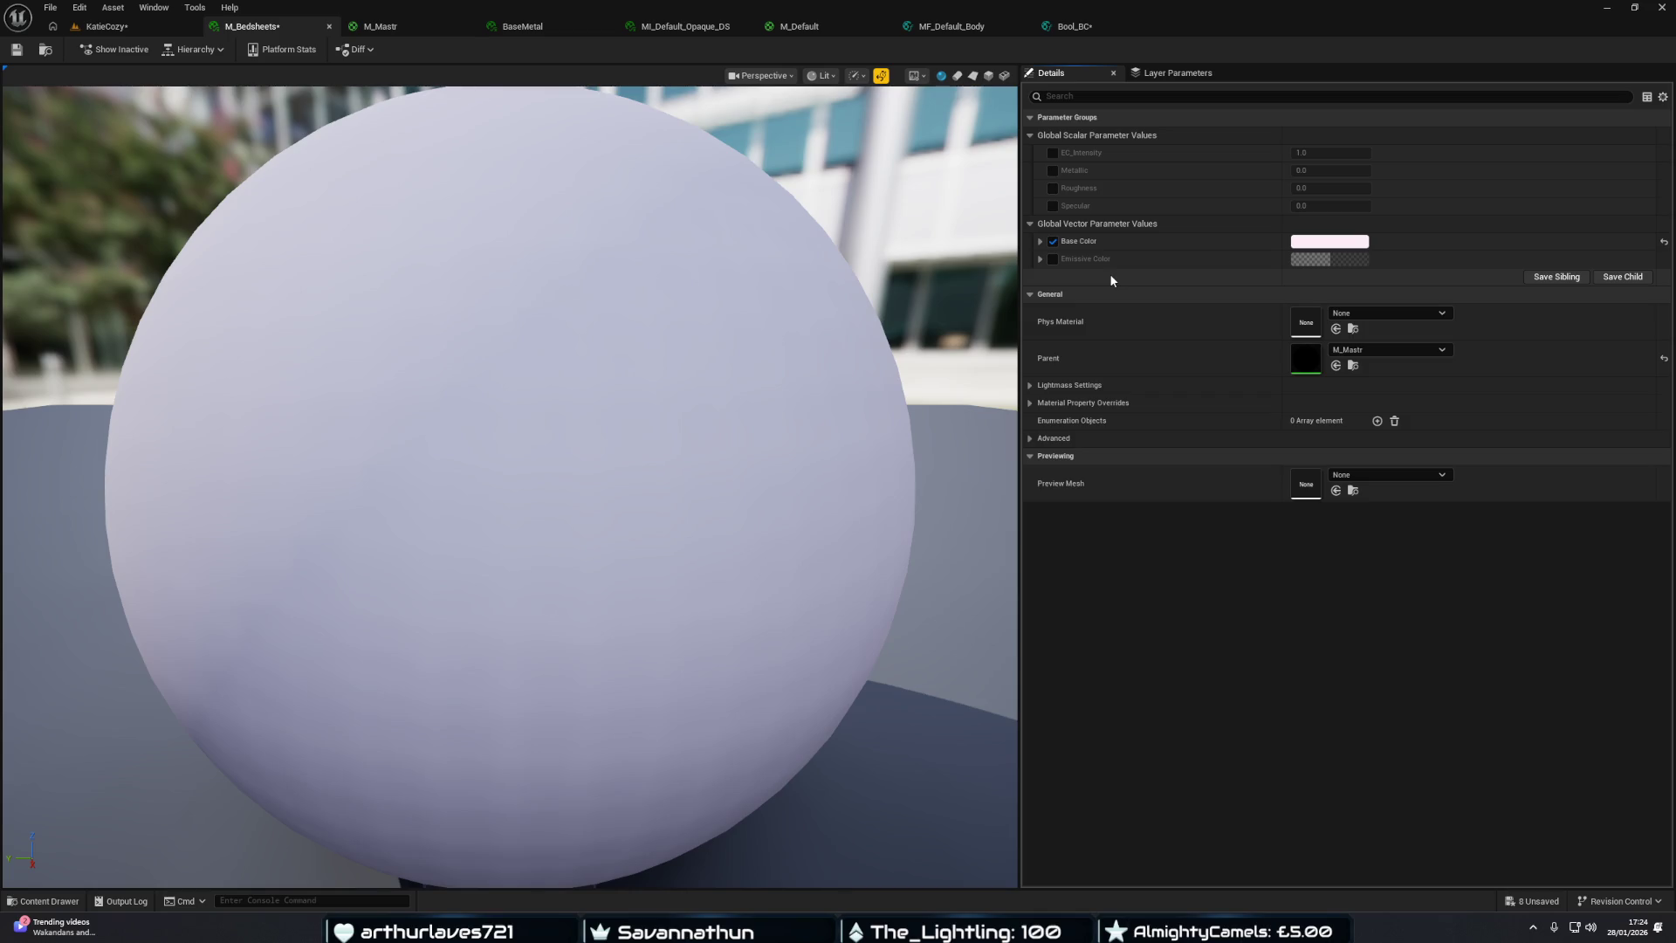
pyautogui.click(424, 33)
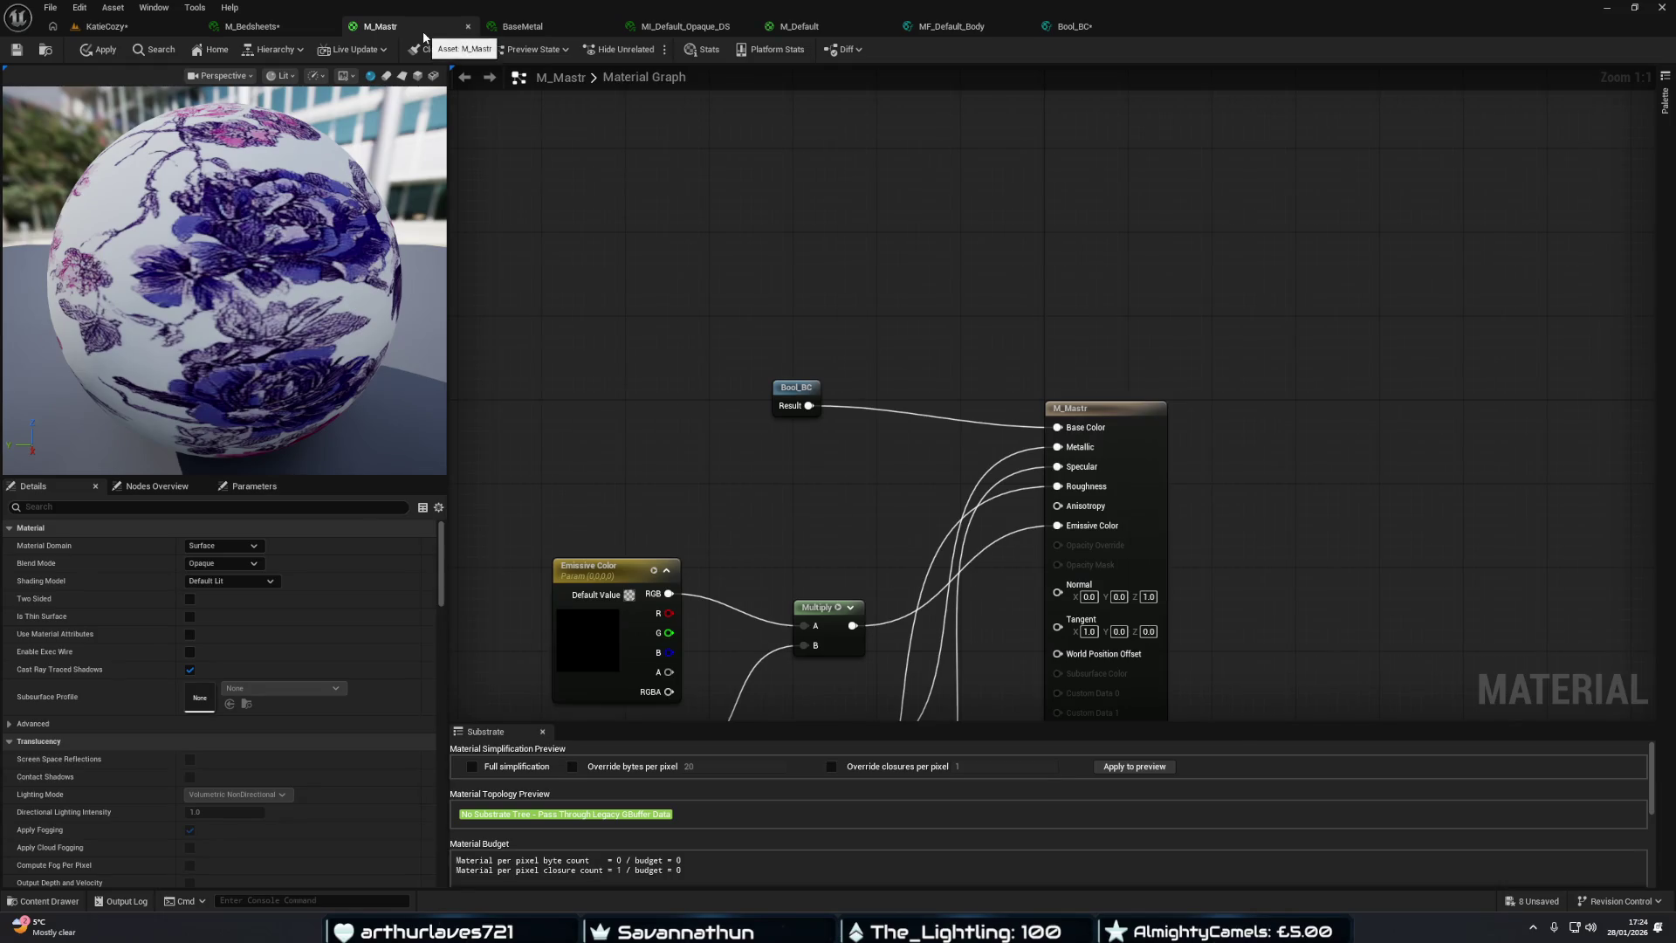
# Apply M_Mastr and view the bedroom from bookmark 1 in the KatieCozy level.
pyautogui.click(103, 54)
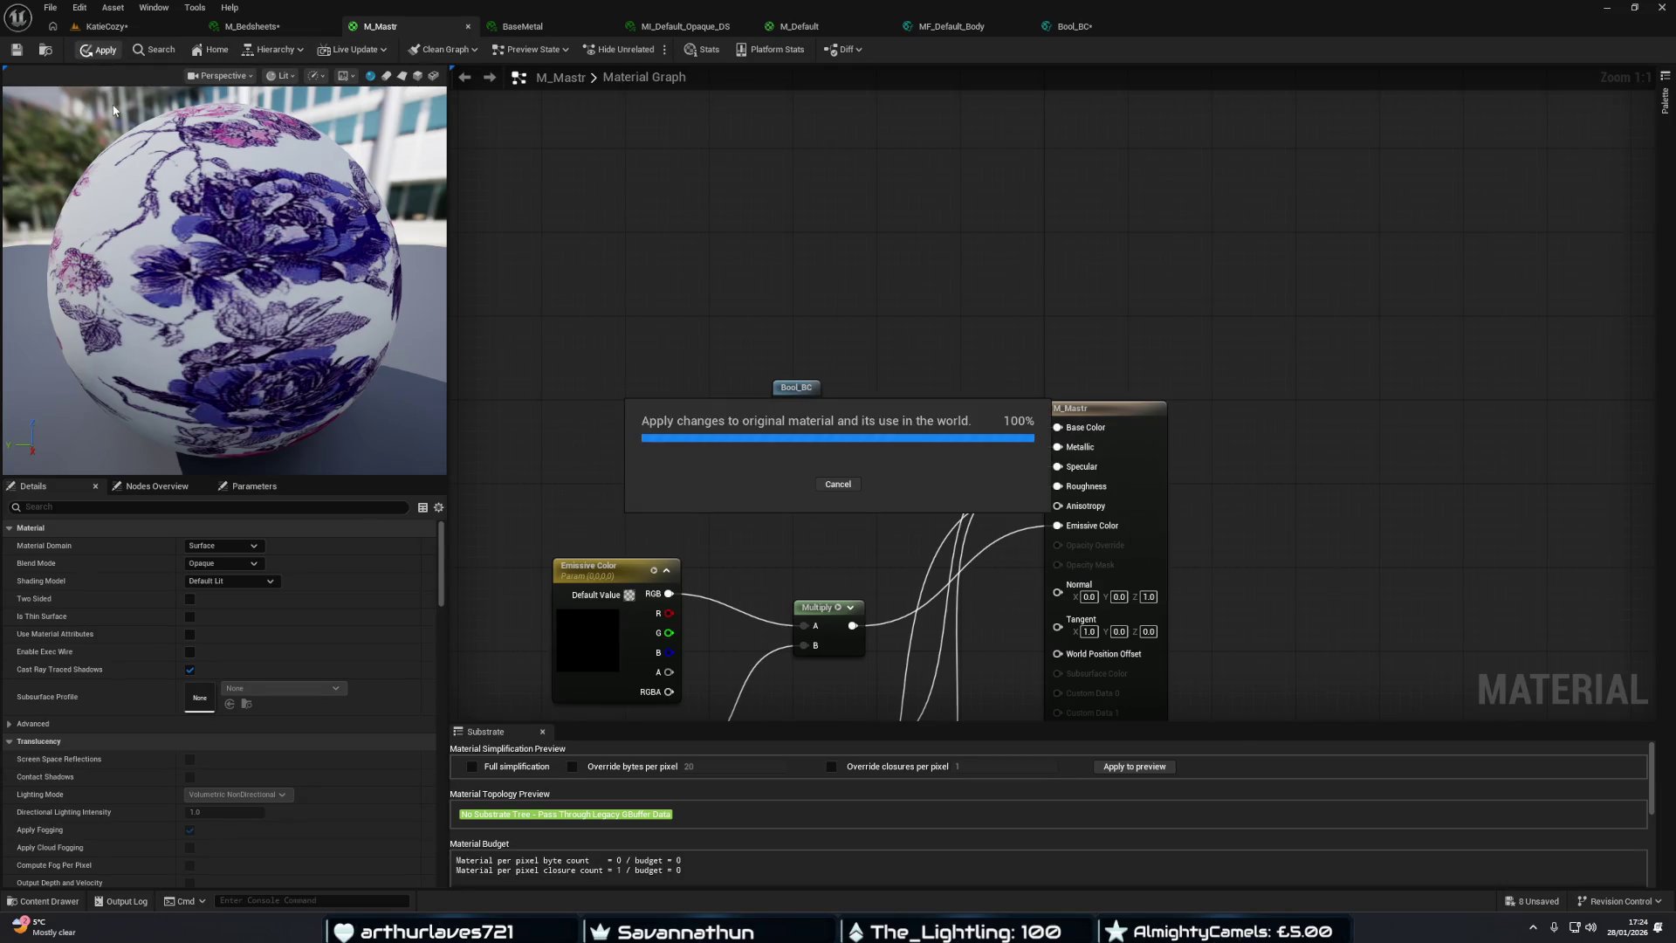
pyautogui.click(105, 27)
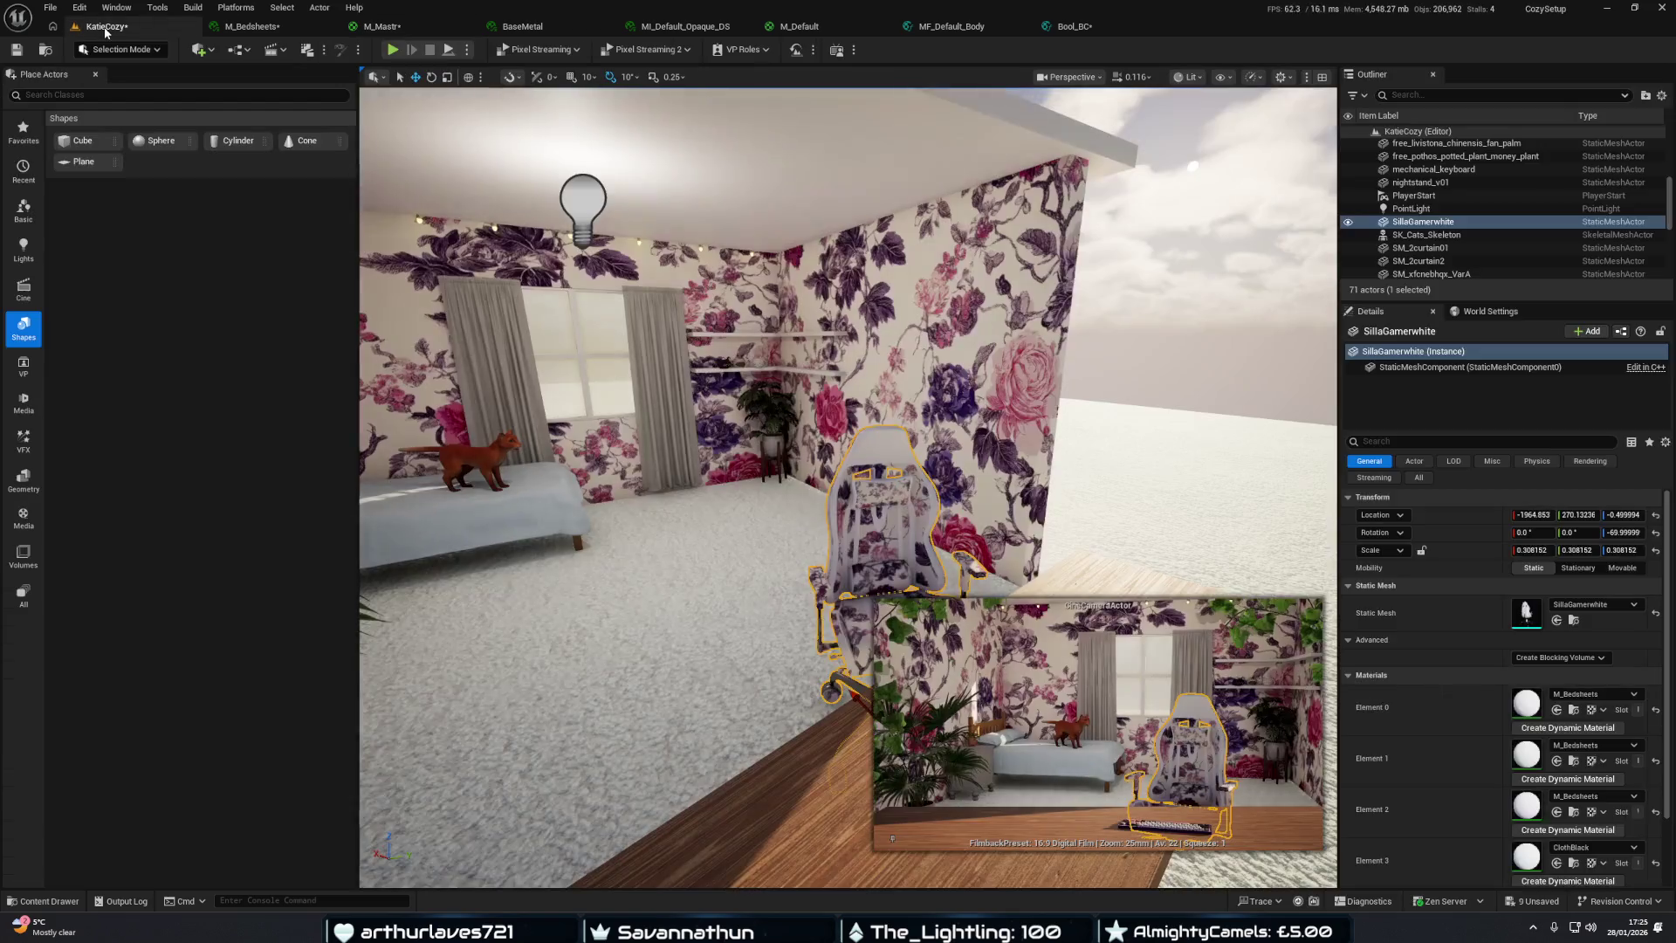
pyautogui.press('1')
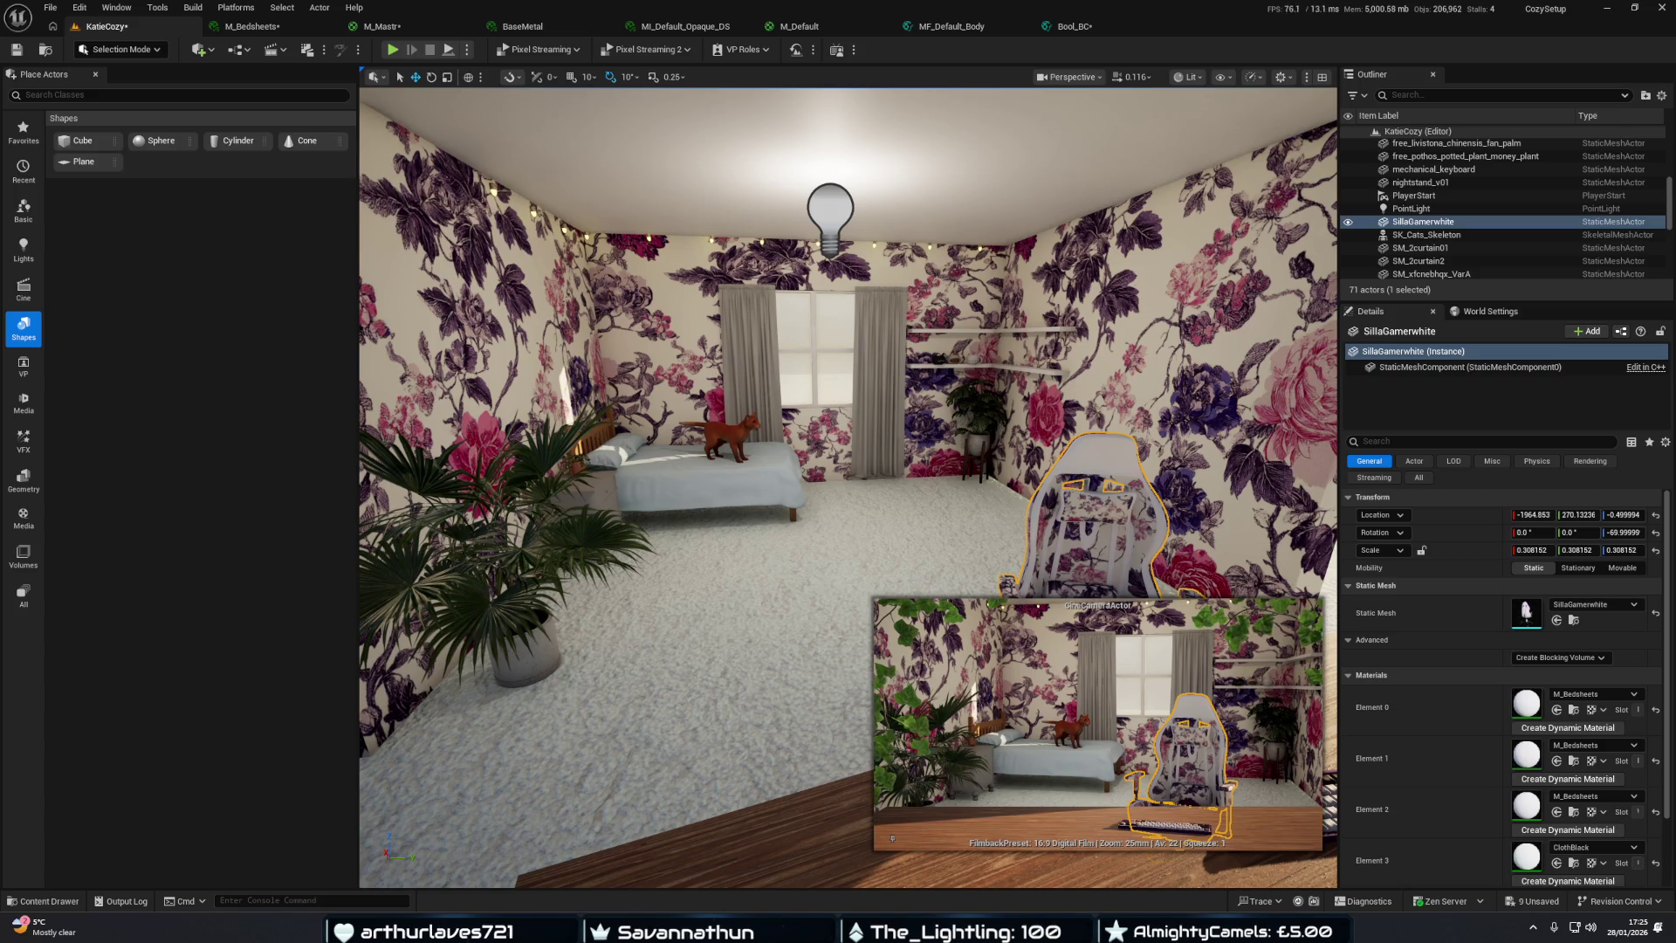
pyautogui.scroll(2, 848, 489)
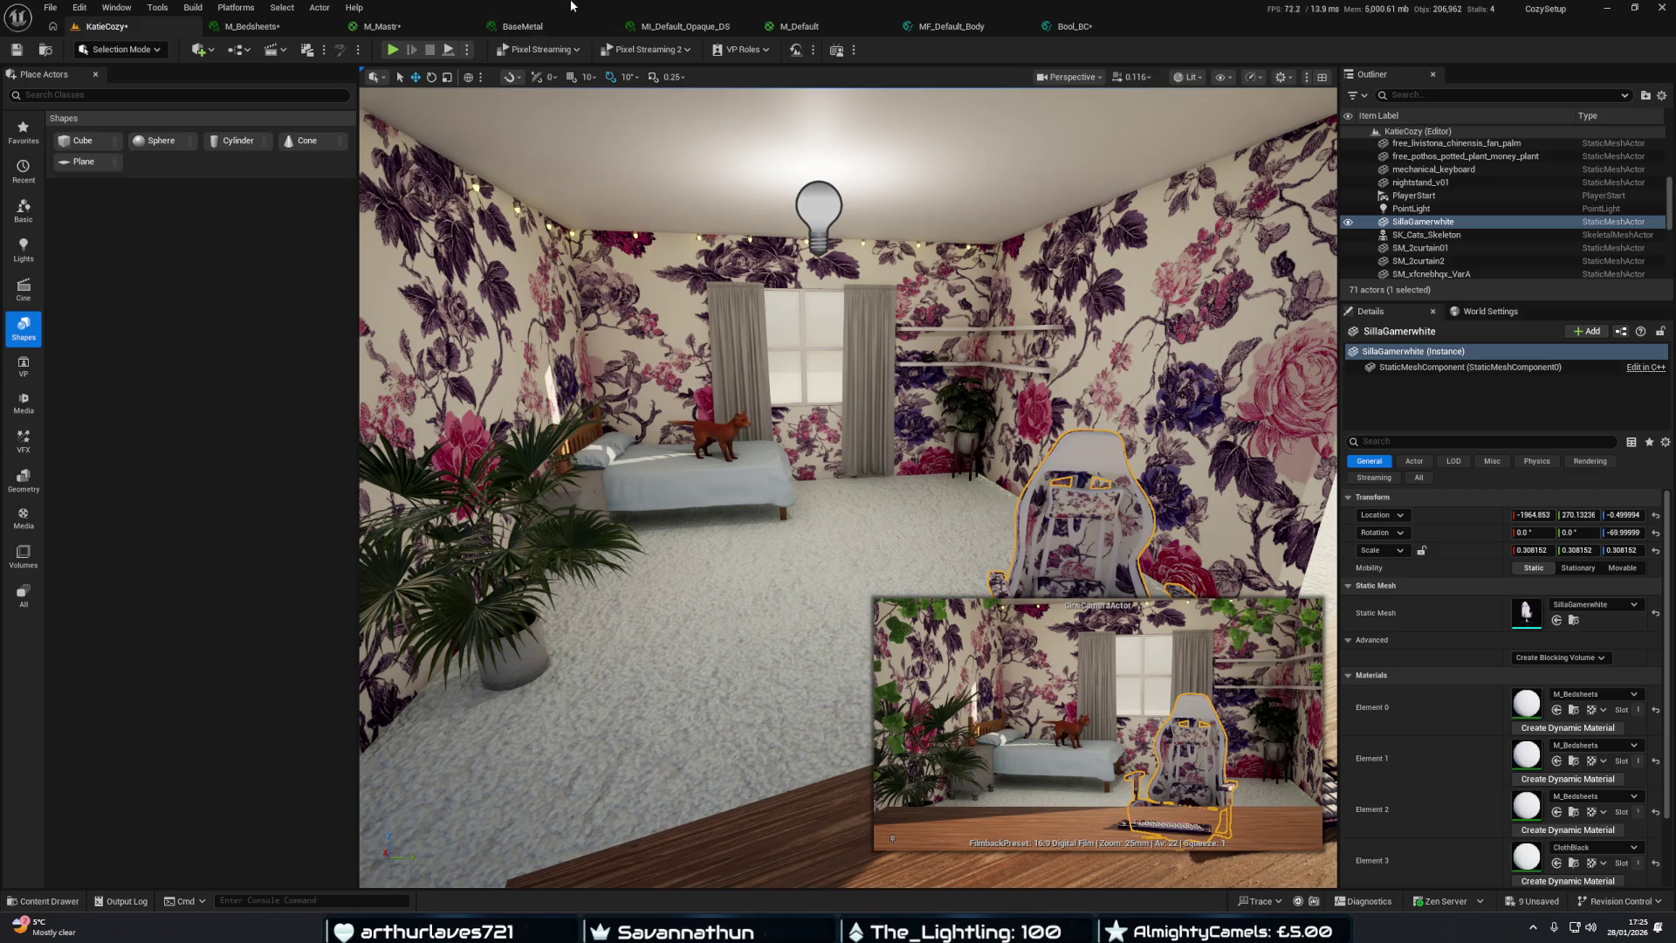
pyautogui.click(445, 29)
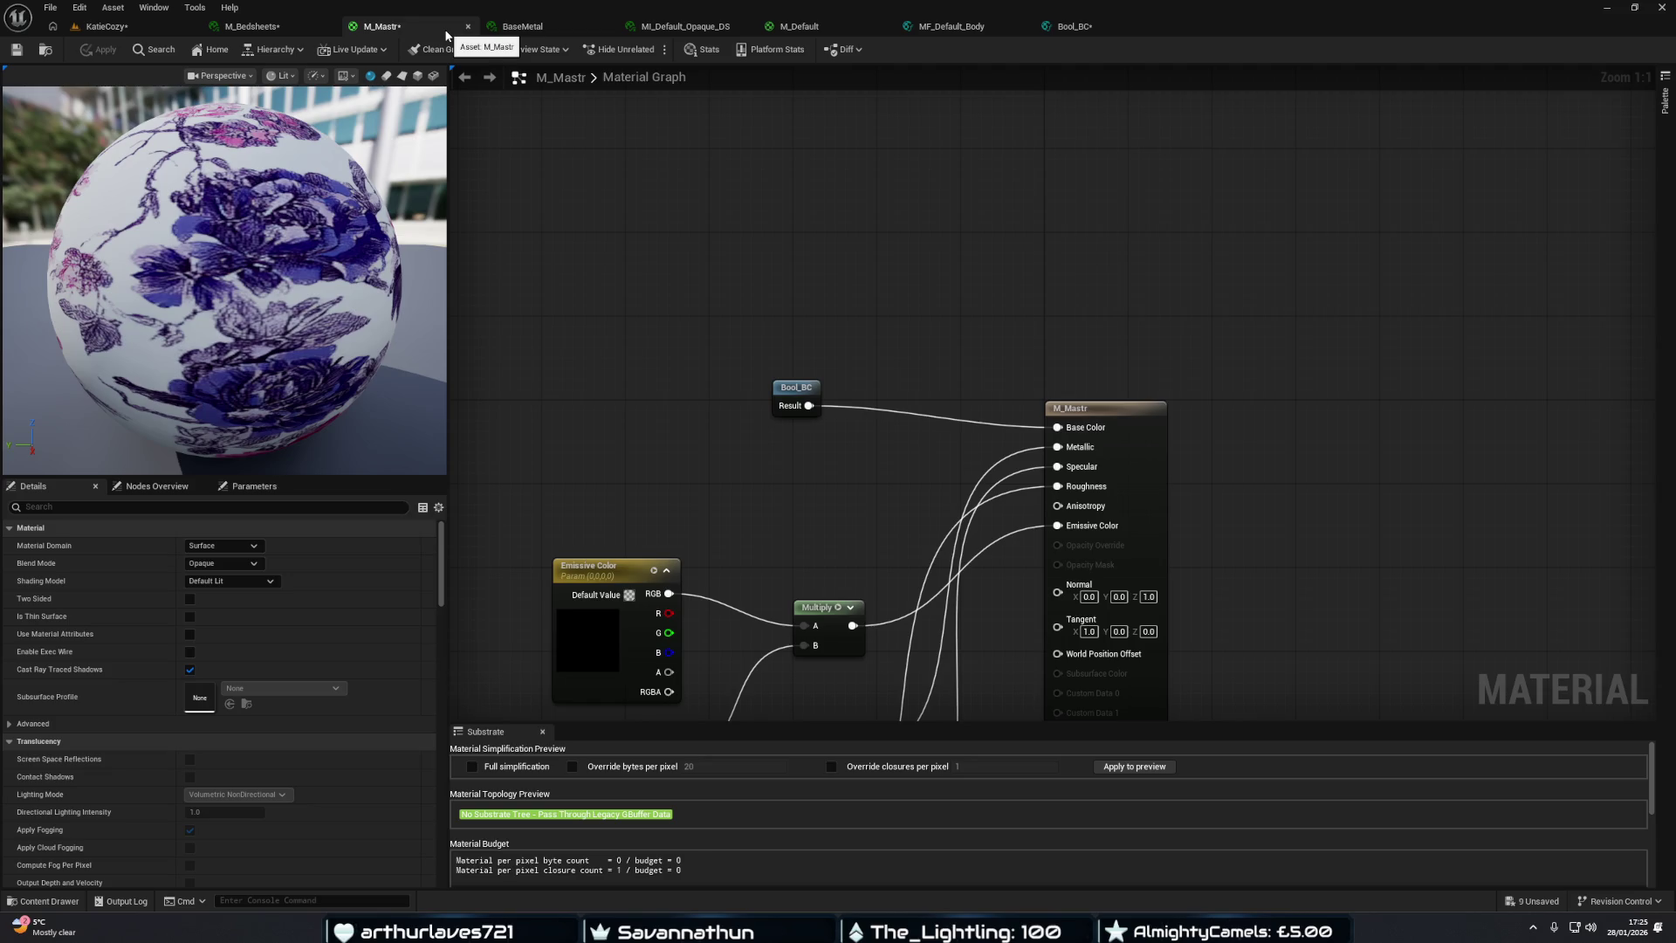
# Delete the Bool_BC node from M_Mastr and apply the material with Ctrl+S.
pyautogui.moveTo(840, 319); pyautogui.dragTo(837, 322)
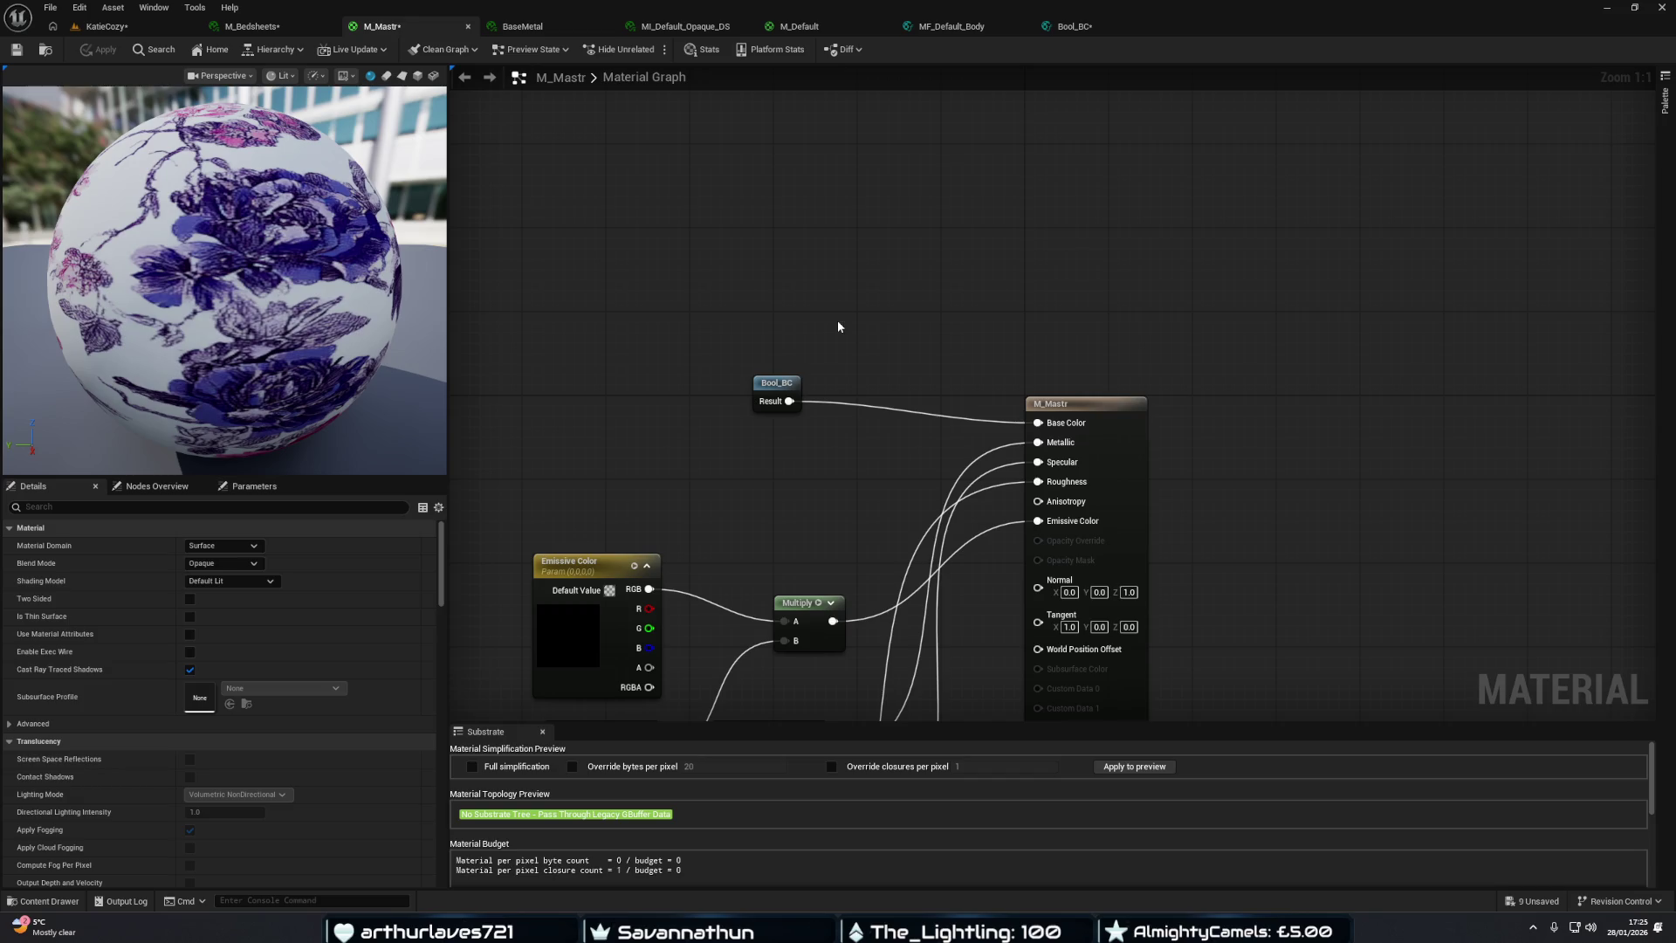
pyautogui.click(767, 383)
pyautogui.press('Delete')
pyautogui.rightClick(831, 365)
pyautogui.click(763, 393)
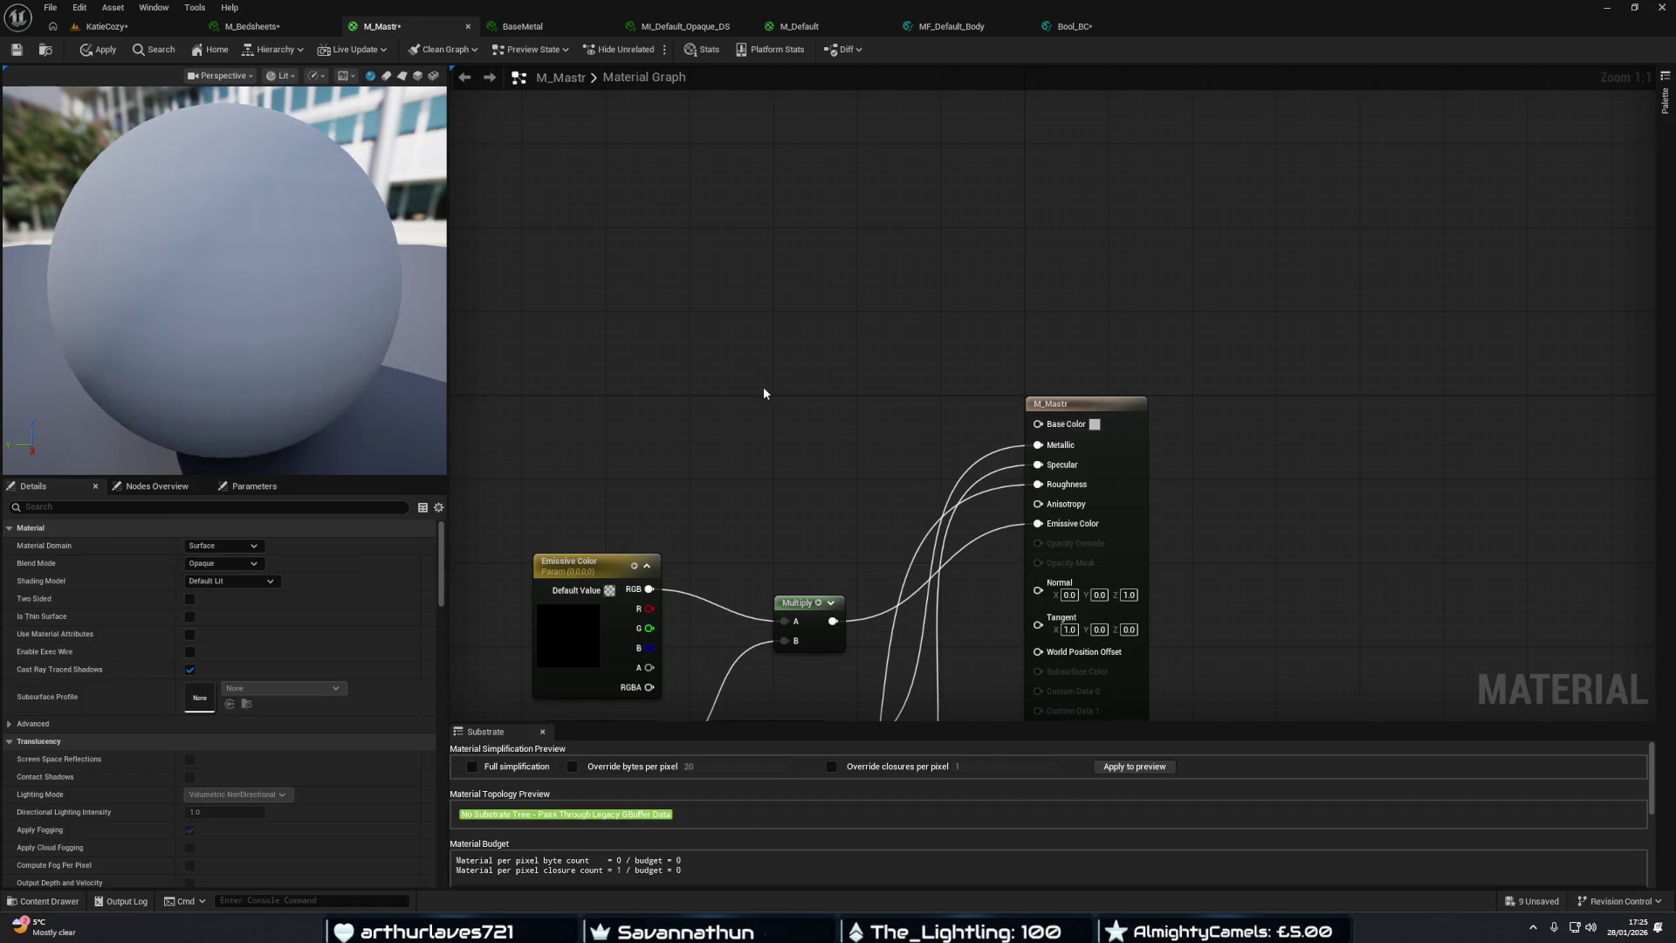
pyautogui.hotkey('ctrl', 's')
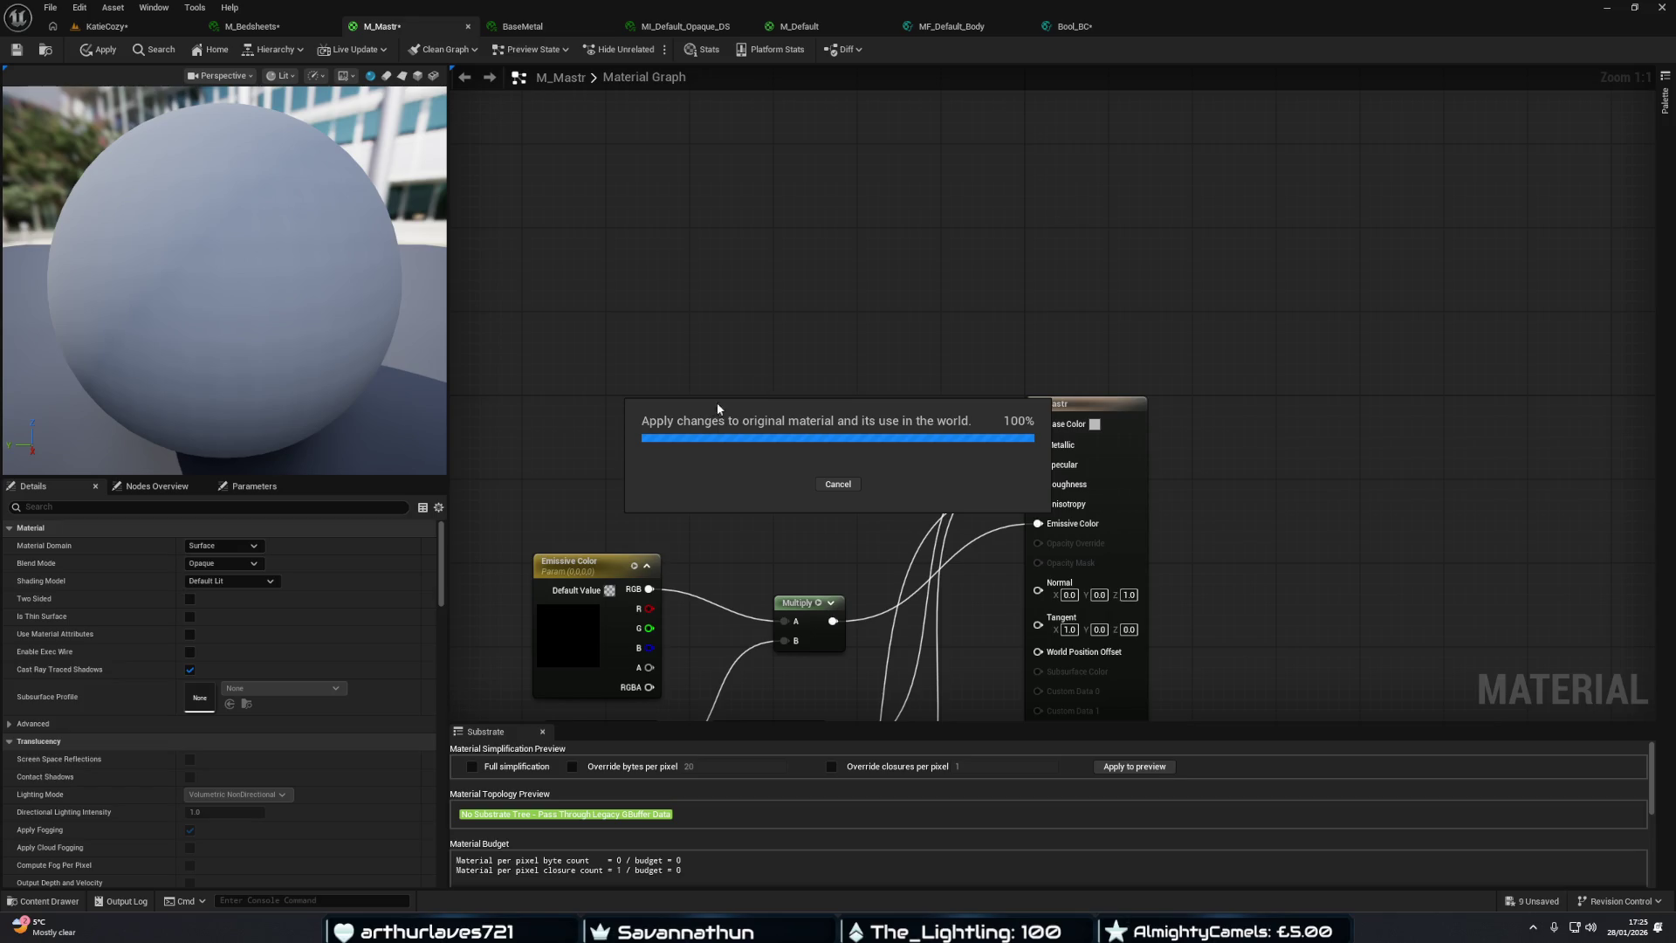
# Delete Bool_BC's colour, switch and texture nodes, leaving only Output Result.
pyautogui.click(1101, 22)
pyautogui.hotkey('ctrl', 'z')
pyautogui.moveTo(1103, 252); pyautogui.dragTo(494, 634)
pyautogui.press('Delete')
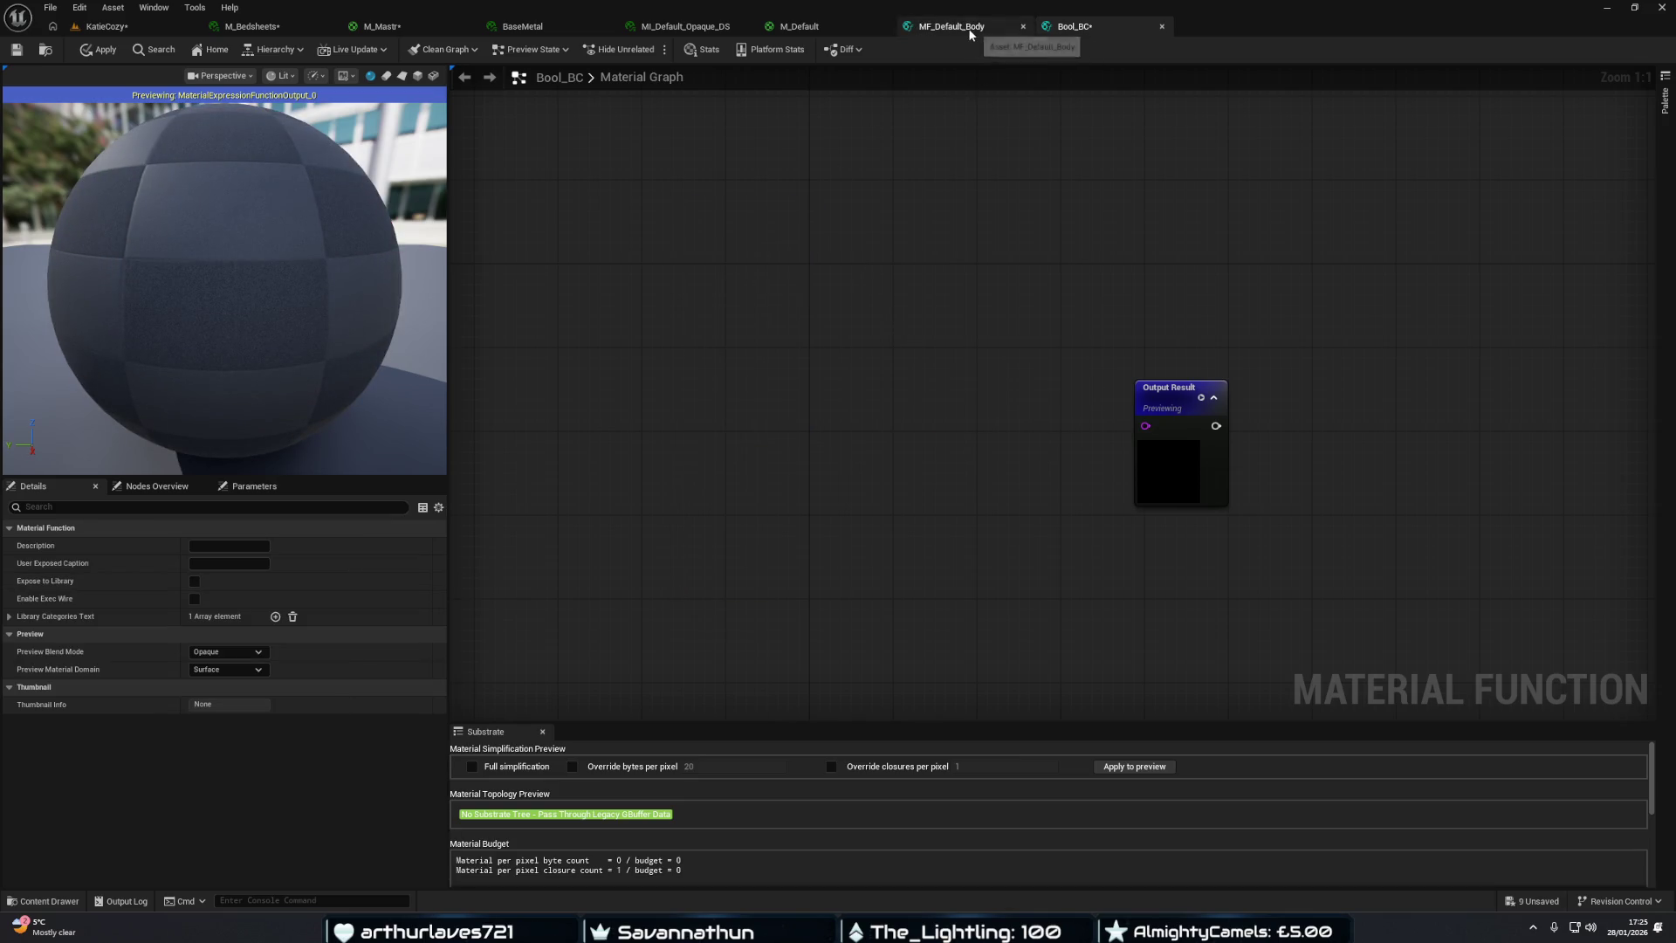
# Force-delete the Bool_BC asset from Content > Function and close its editor.
pyautogui.hotkey('ctrl', 'space')
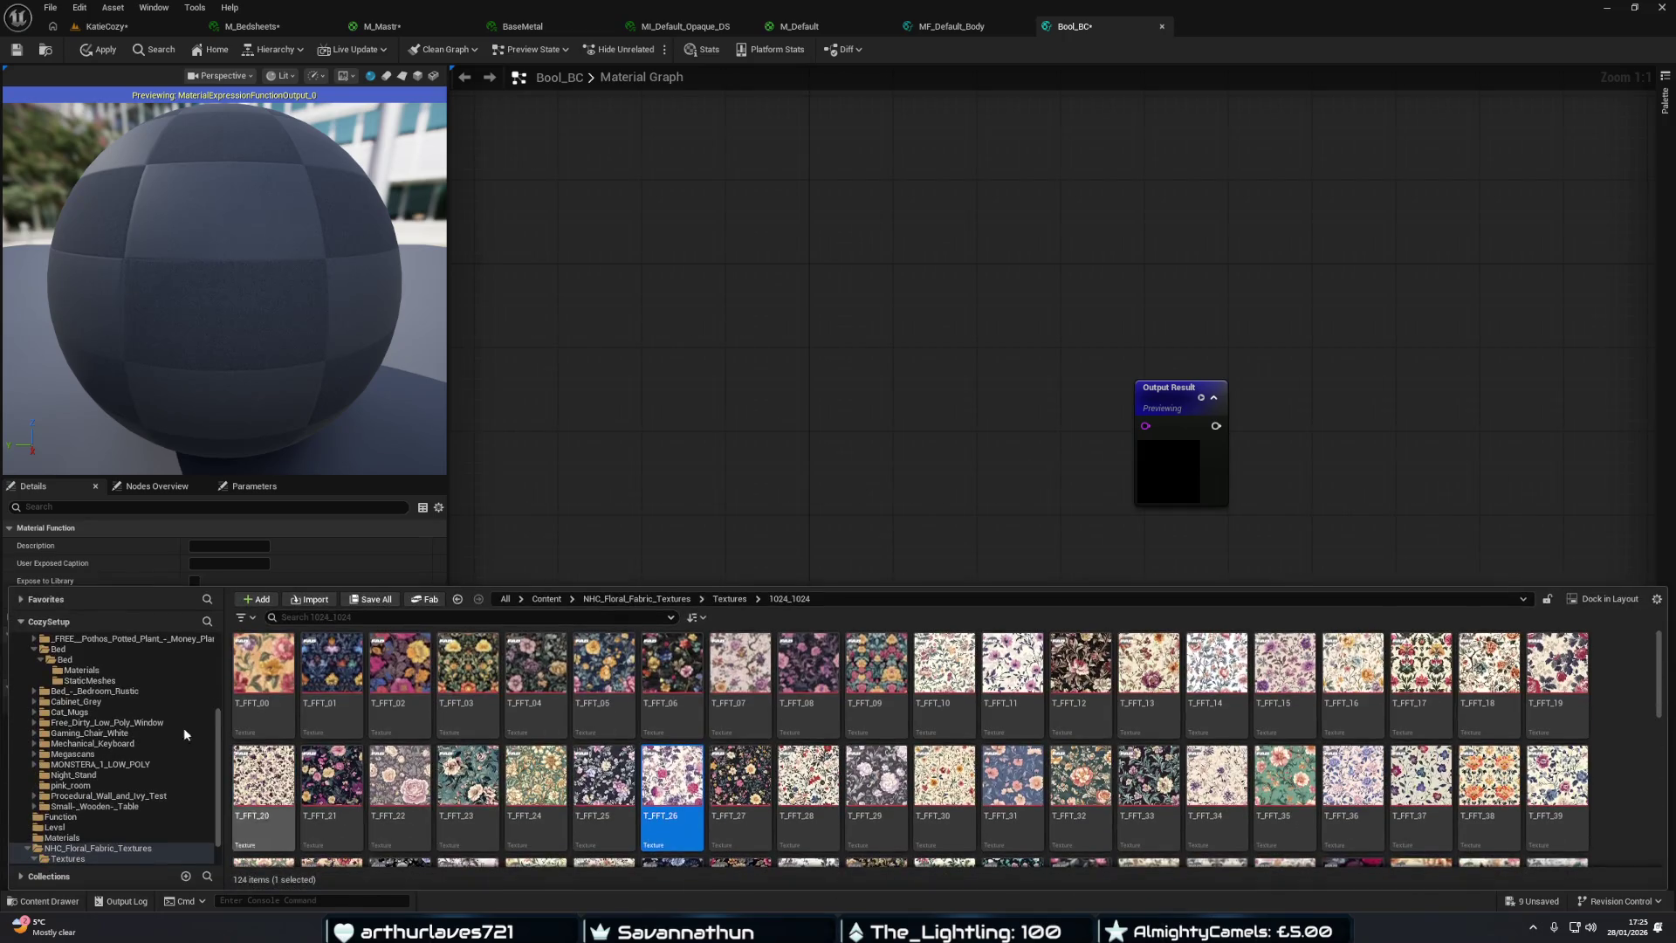
pyautogui.scroll(5, 91, 698)
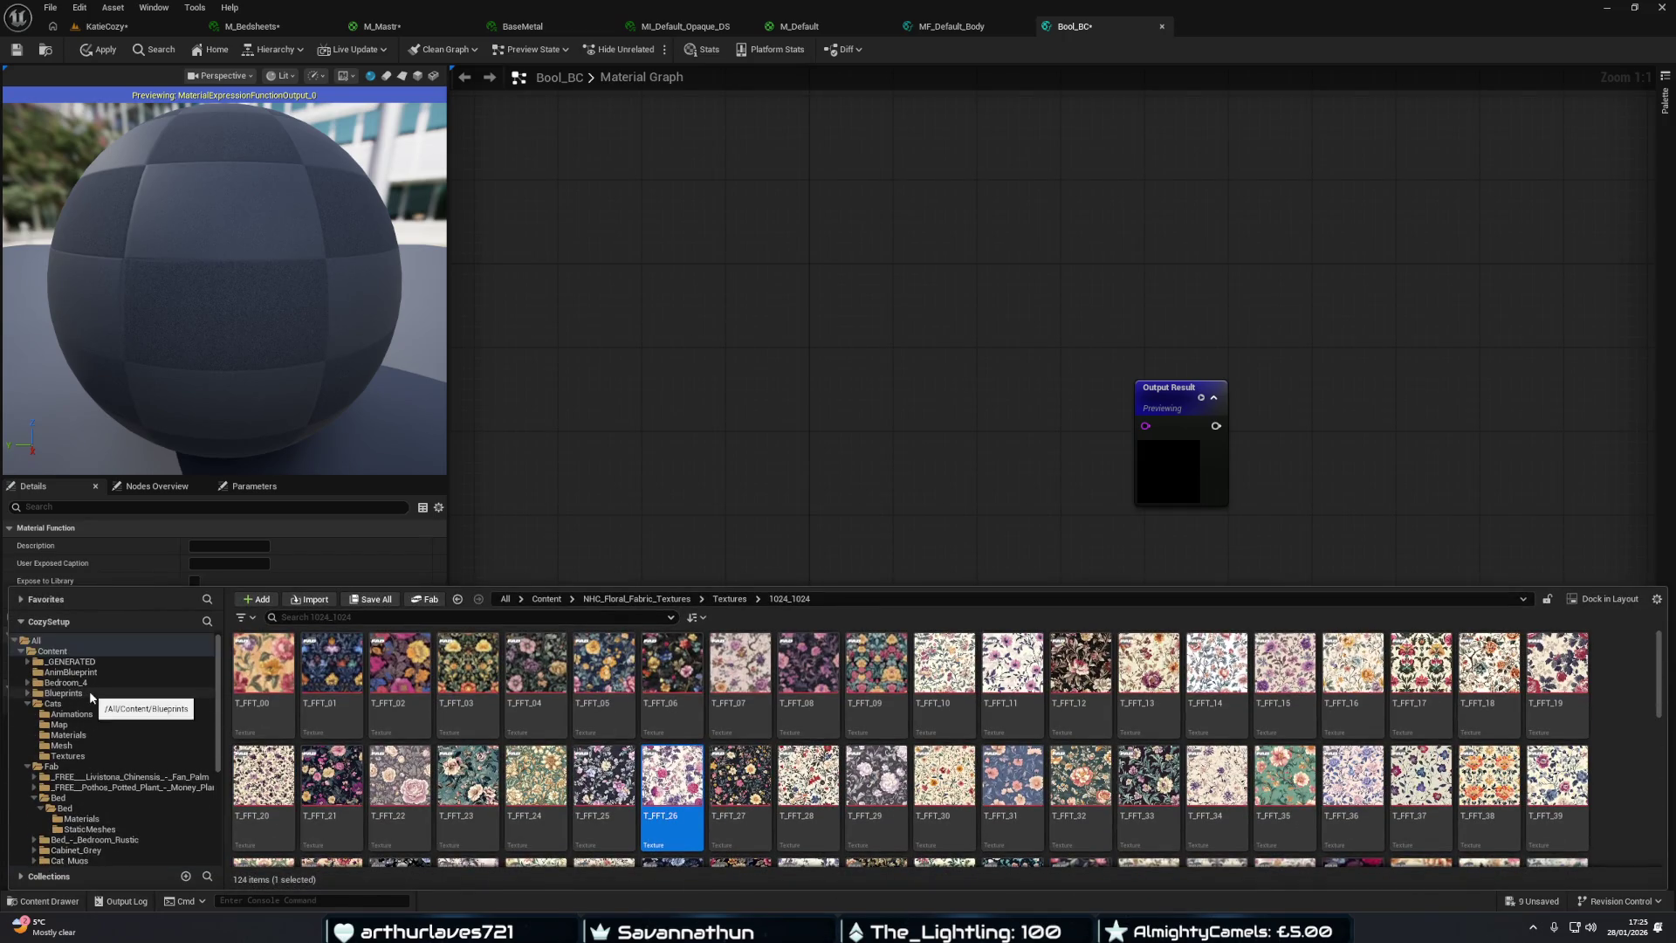
pyautogui.scroll(-3, 51, 695)
pyautogui.scroll(3, 55, 690)
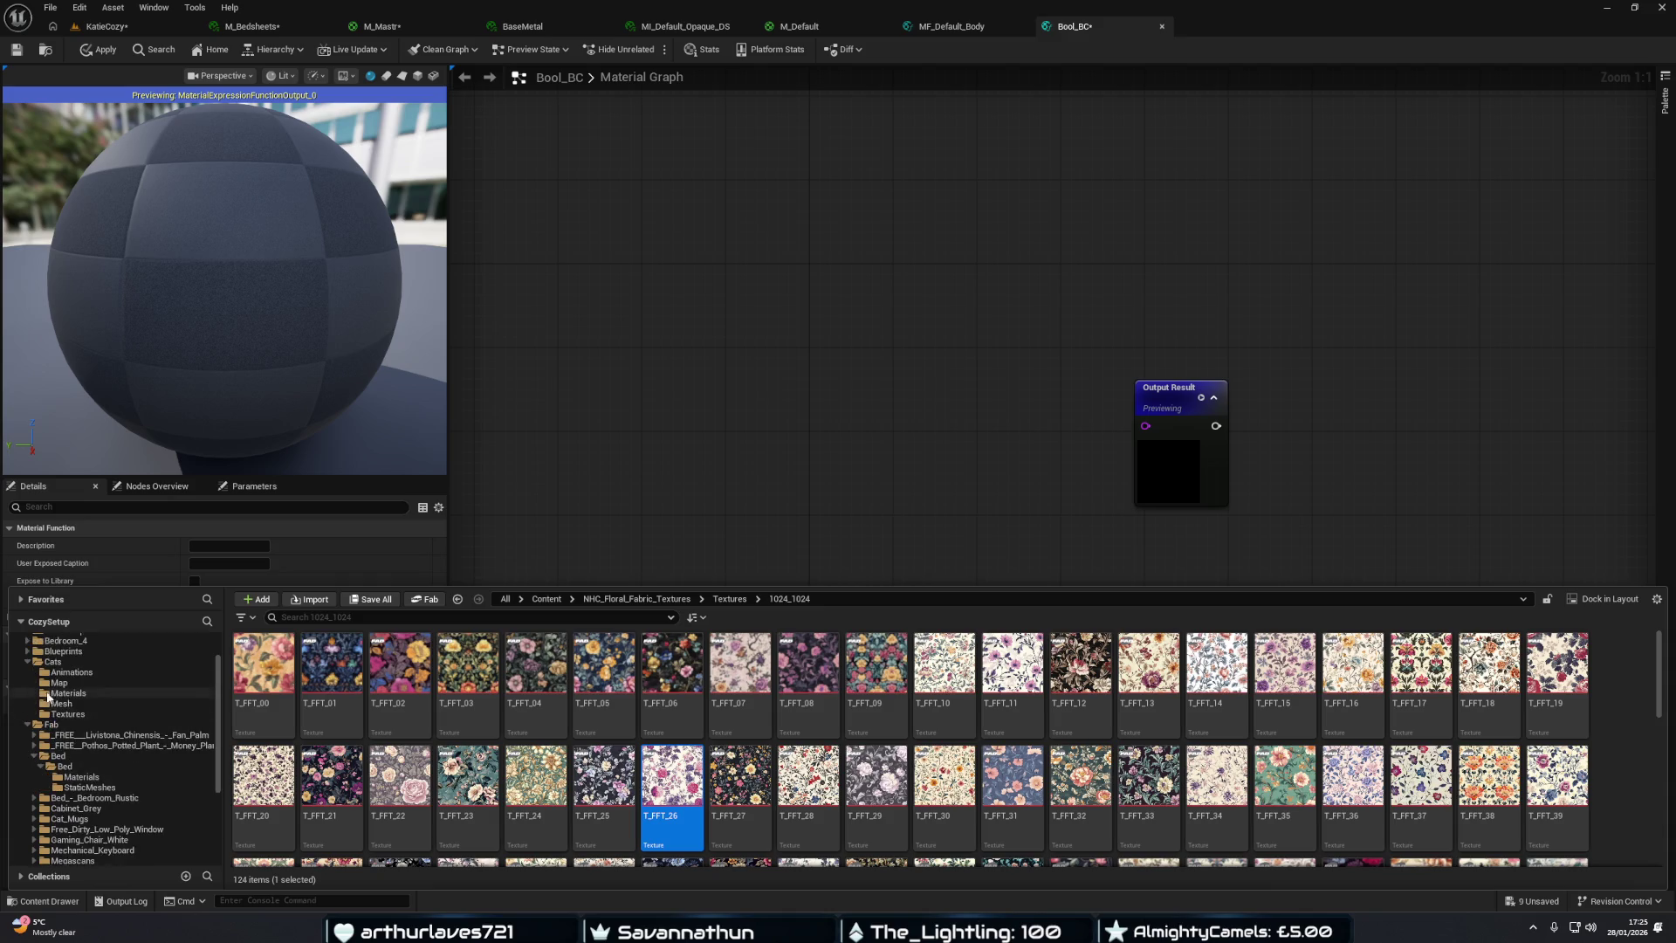
pyautogui.click(53, 651)
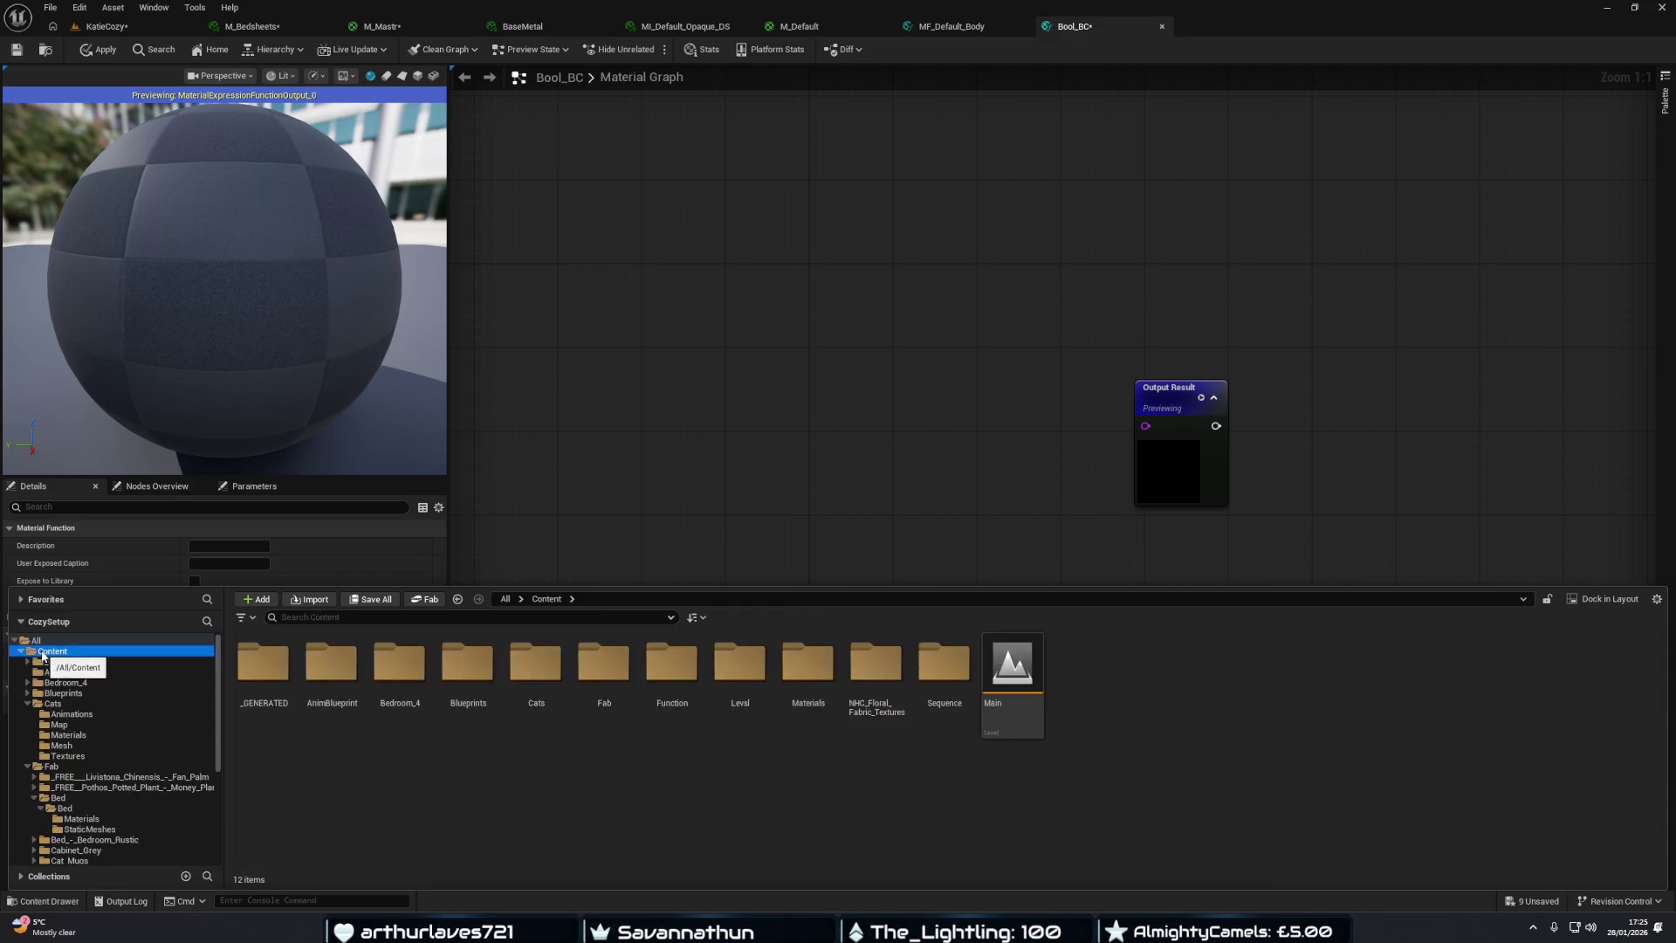
pyautogui.doubleClick(671, 672)
pyautogui.click(278, 676)
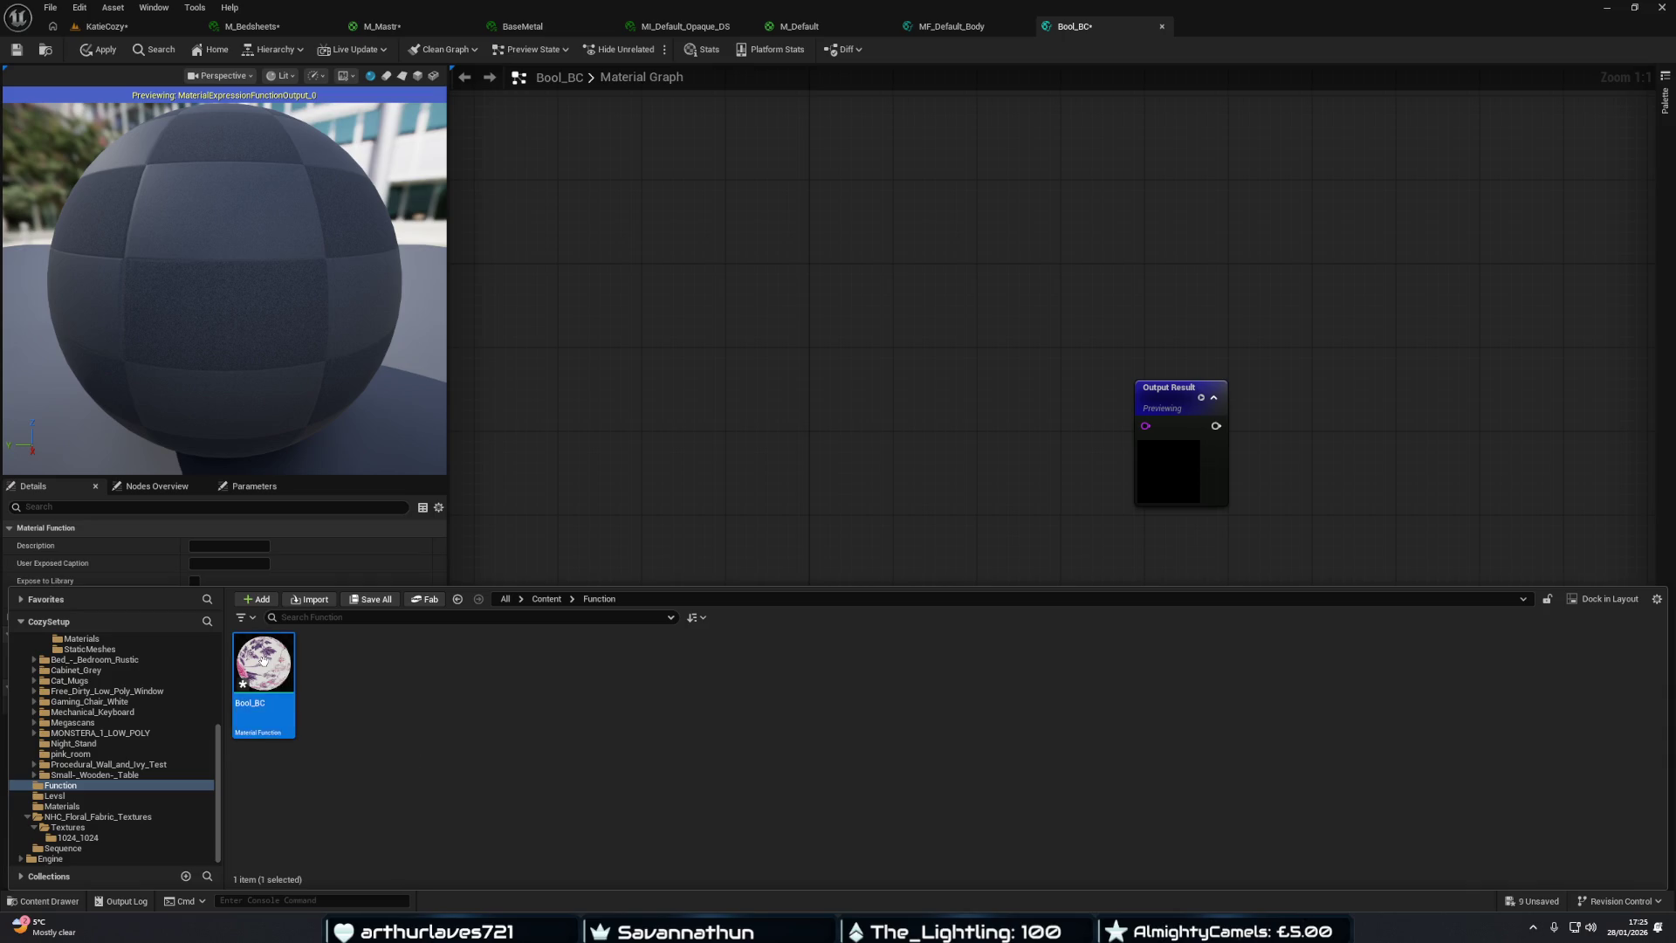
pyautogui.press('Delete')
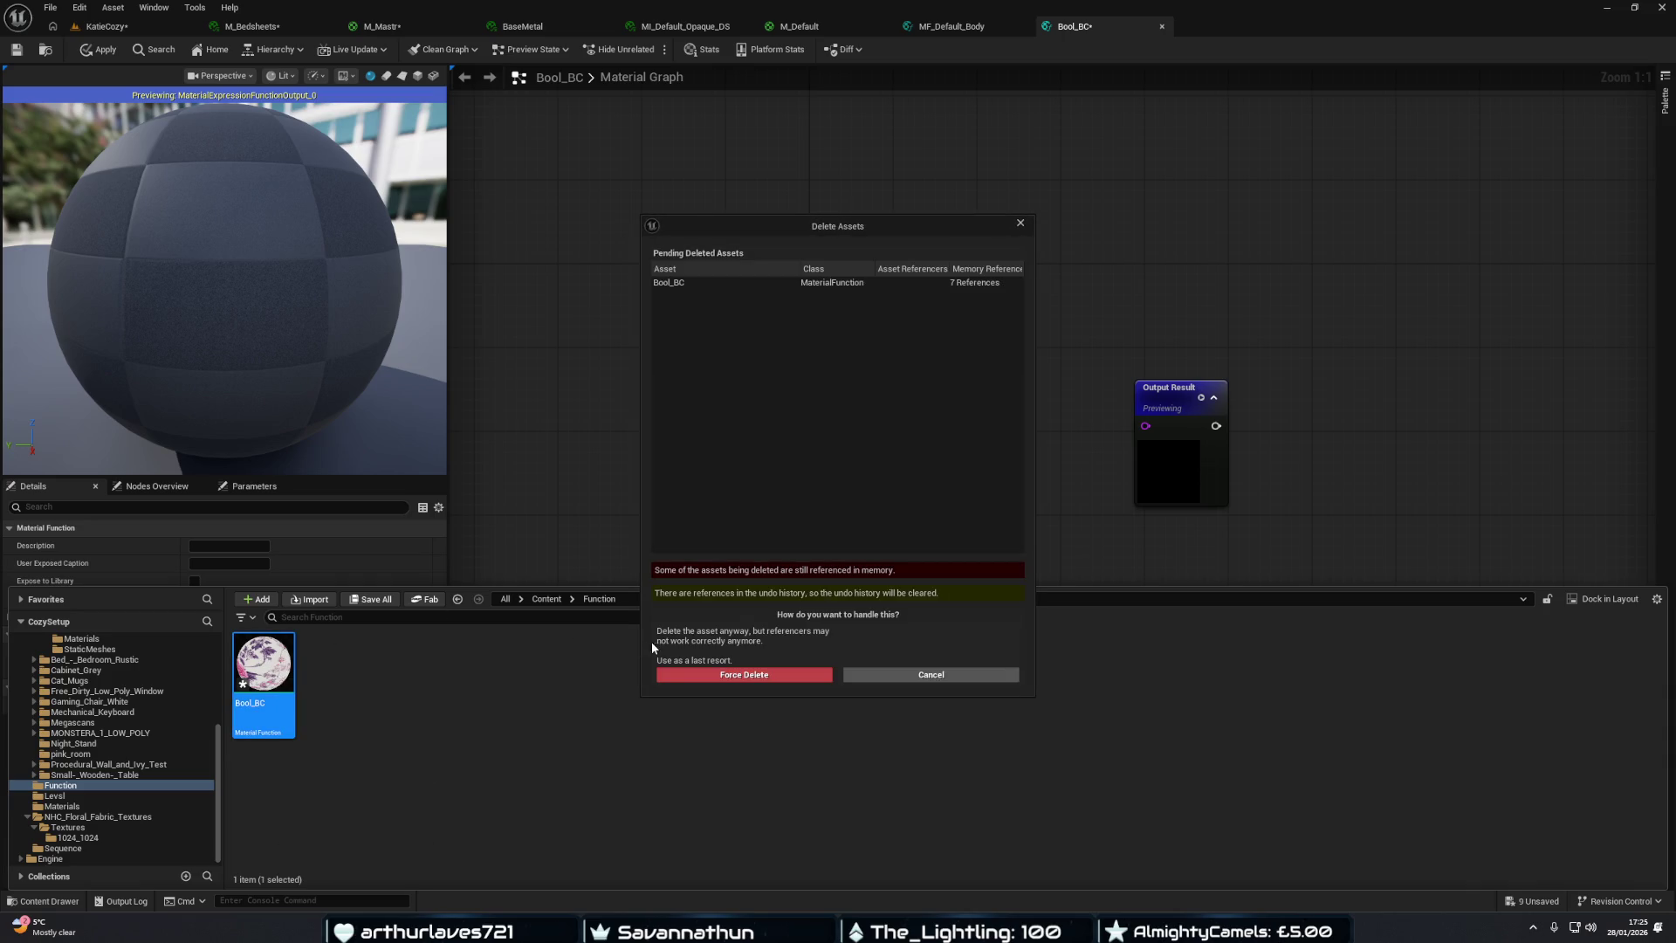
pyautogui.click(745, 675)
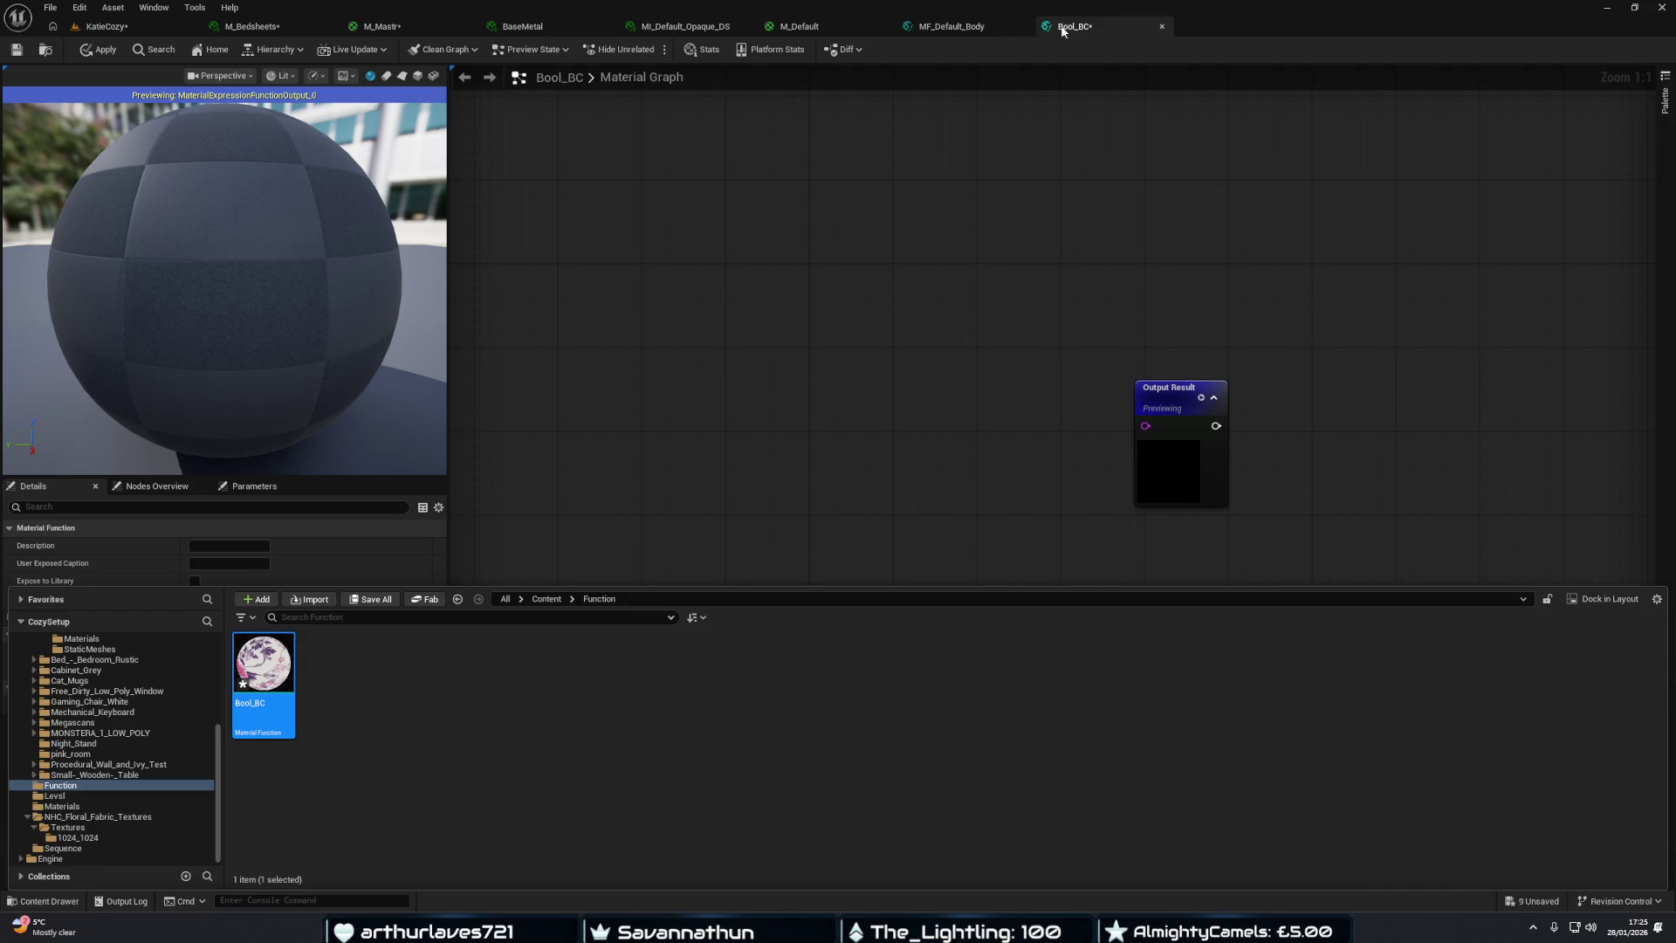
pyautogui.click(1162, 31)
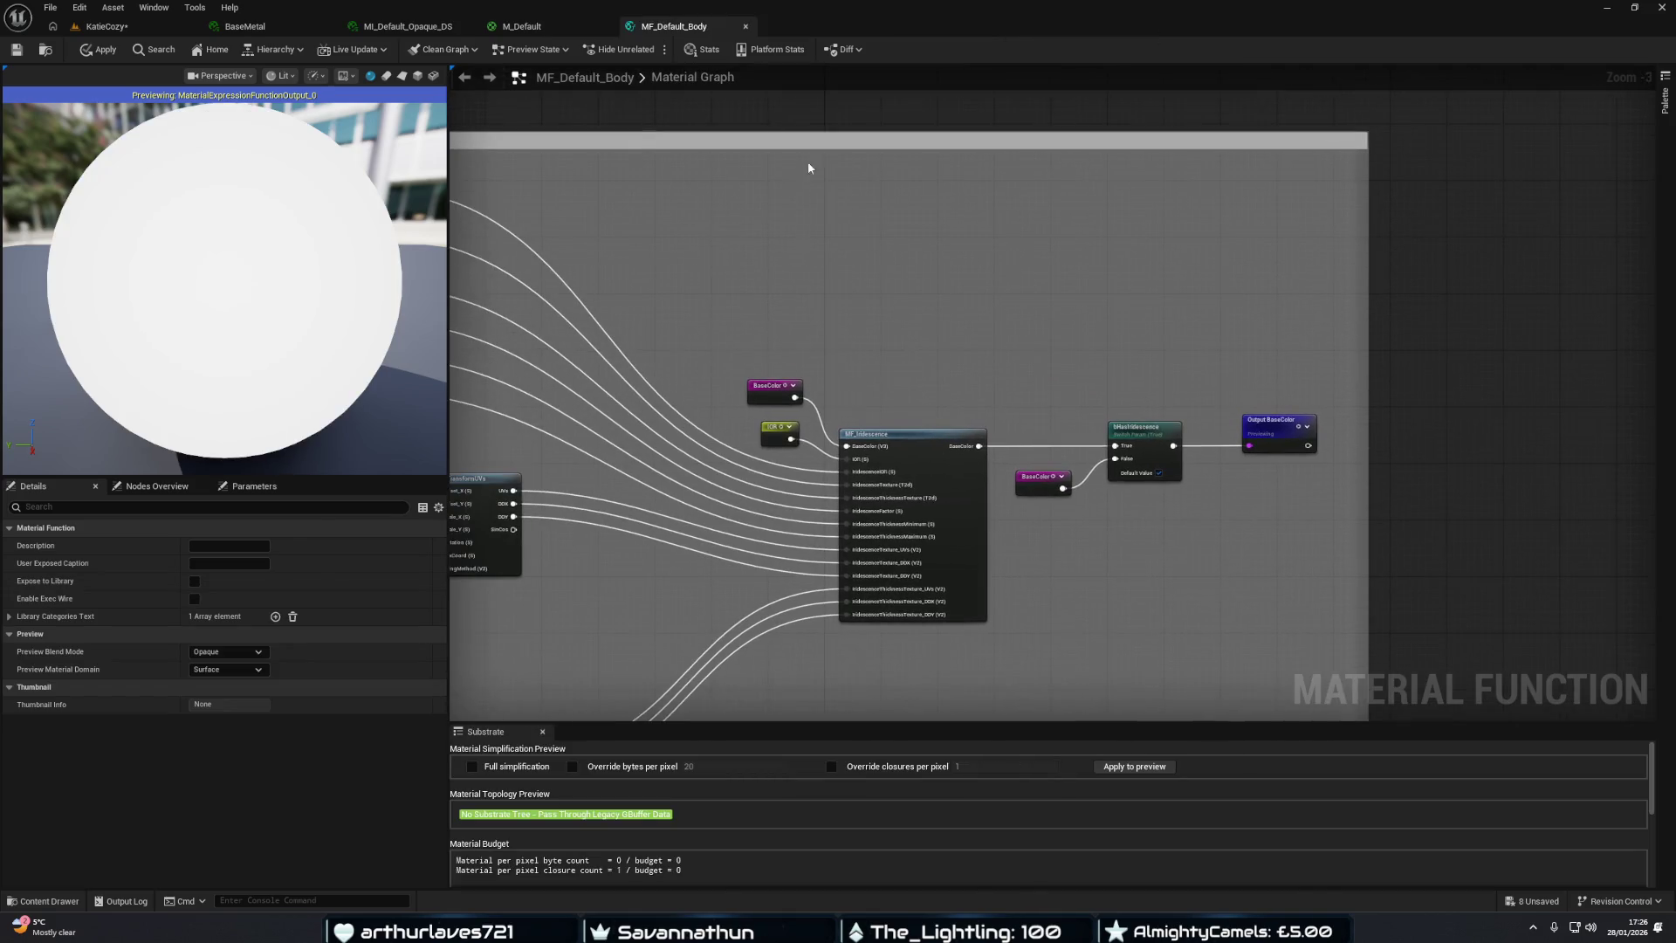
# Close the MF_Default_Body and M_Default editors, keeping their changes.
pyautogui.click(745, 27)
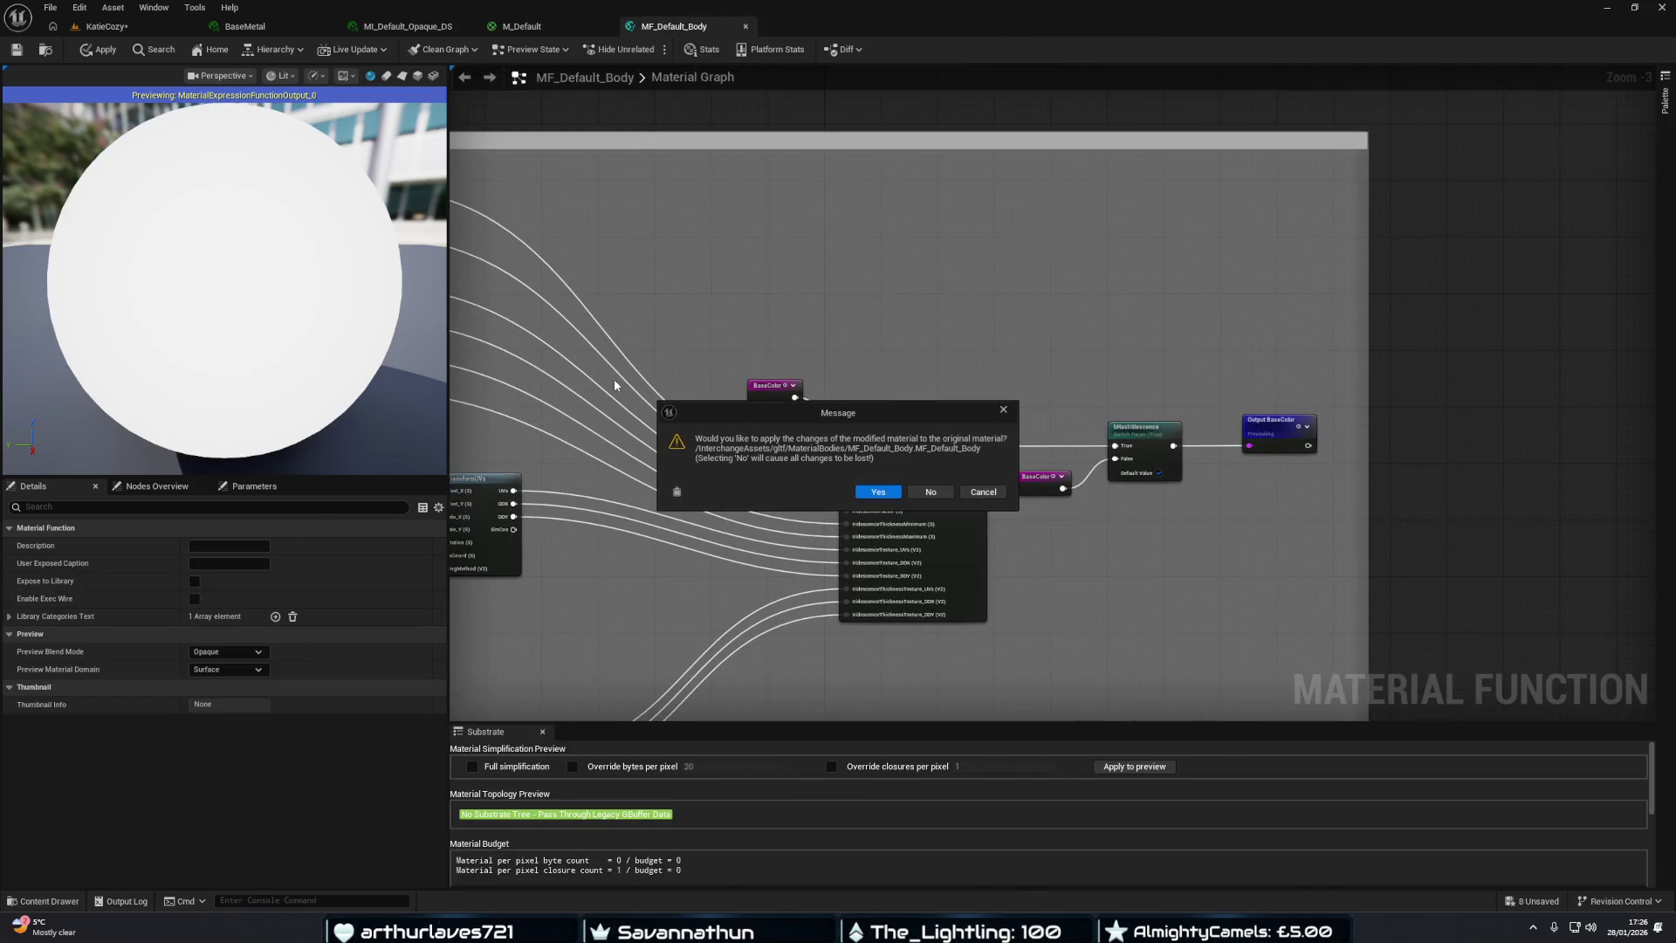
pyautogui.click(890, 500)
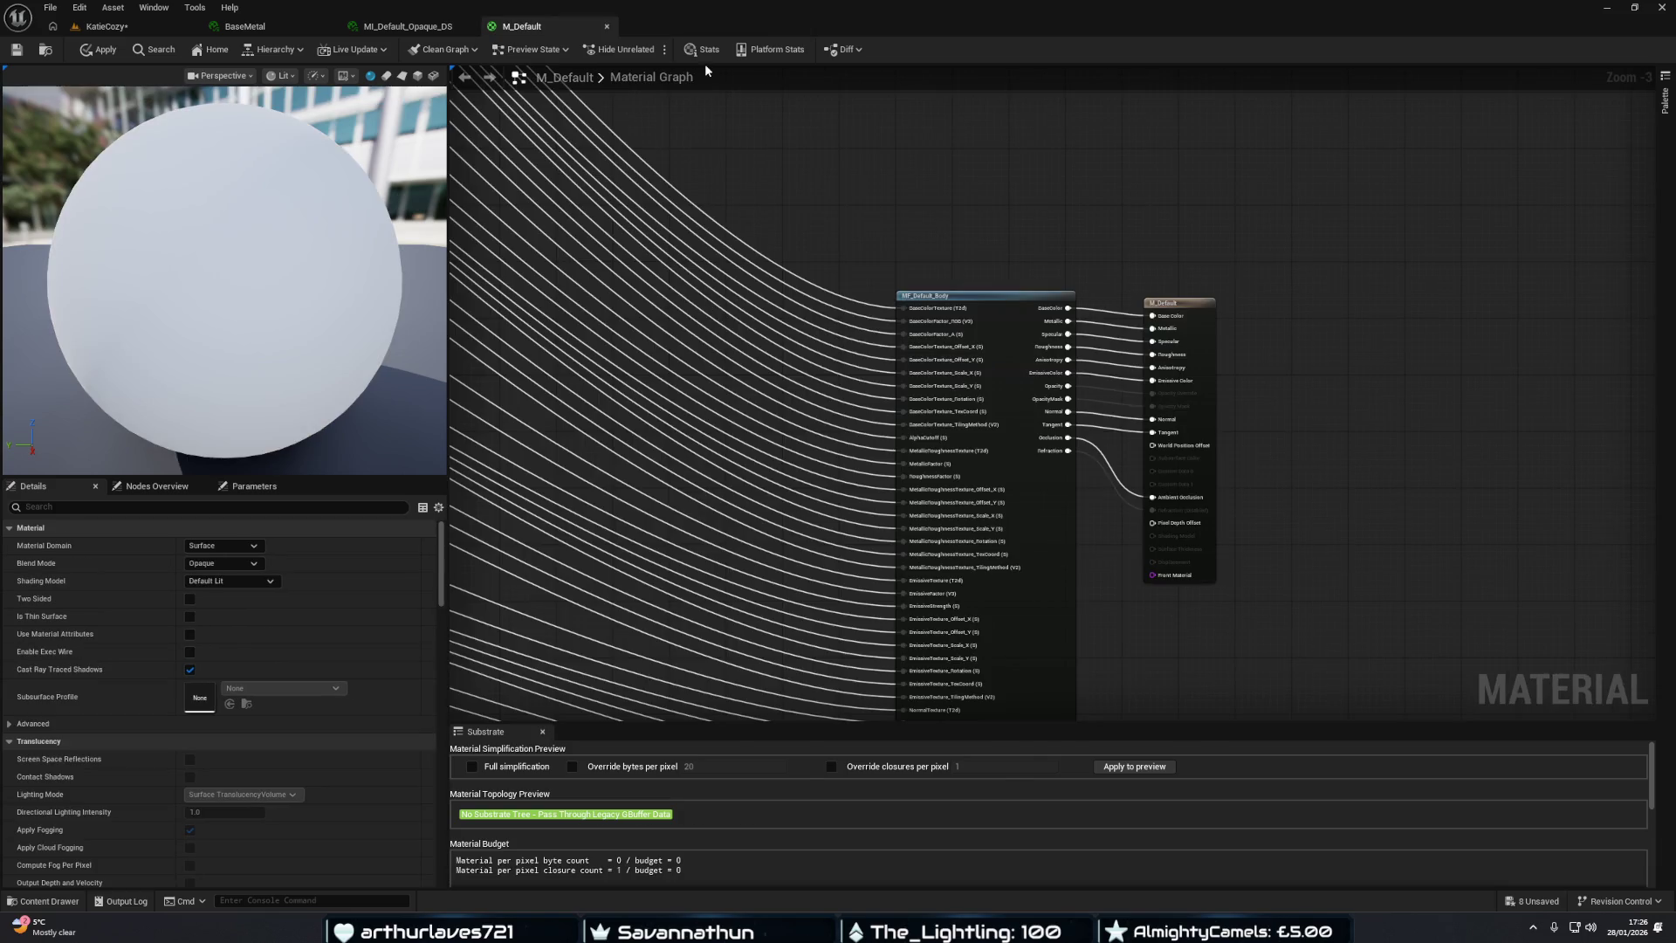
pyautogui.click(606, 26)
pyautogui.click(878, 493)
# Close the MI_Default_Opaque_DS and BaseMetal editors and return to the KatieCozy level.
pyautogui.scroll(-3, 684, 321)
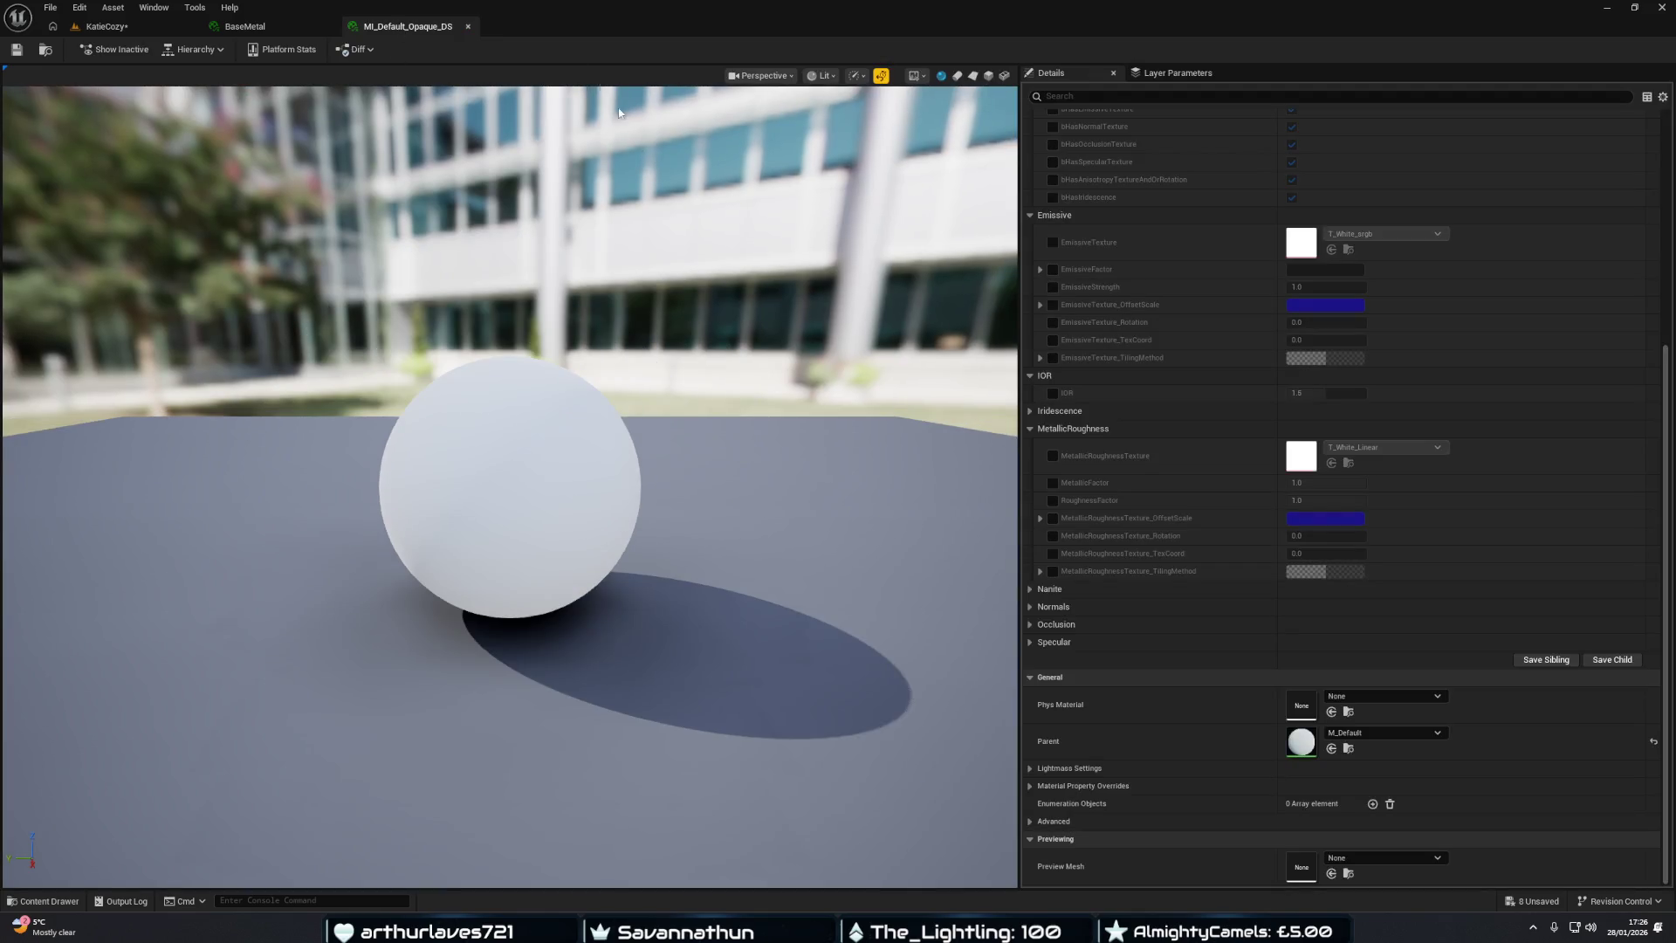
pyautogui.click(469, 26)
pyautogui.scroll(-4, 366, 162)
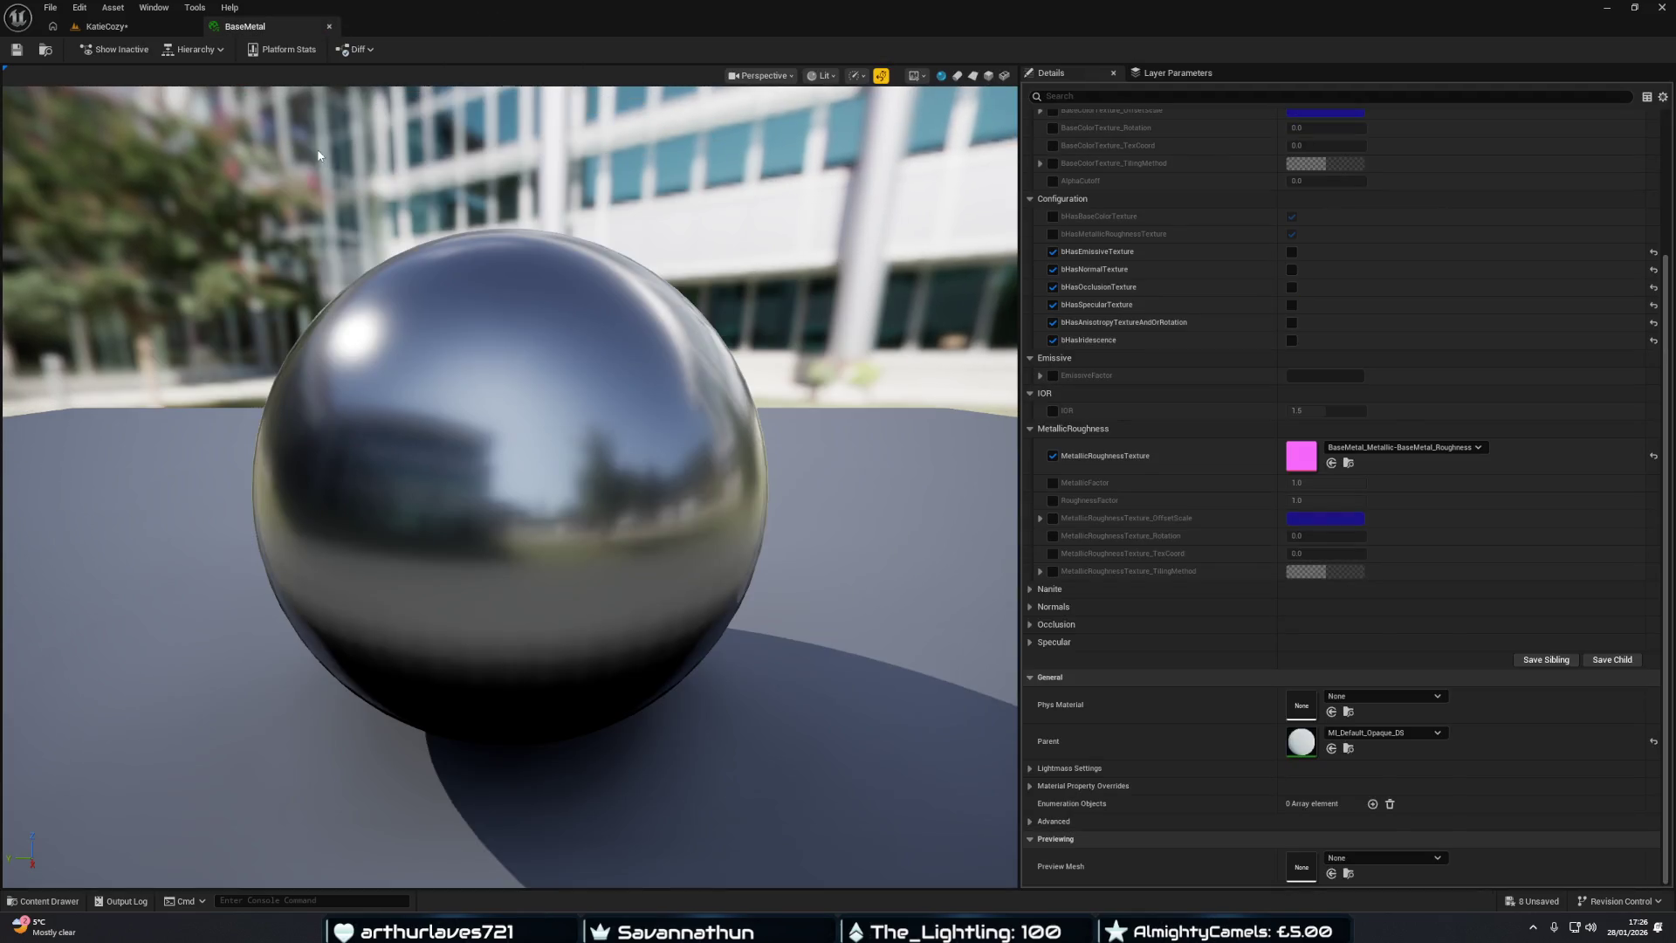
pyautogui.click(103, 27)
pyautogui.click(329, 26)
pyautogui.click(50, 900)
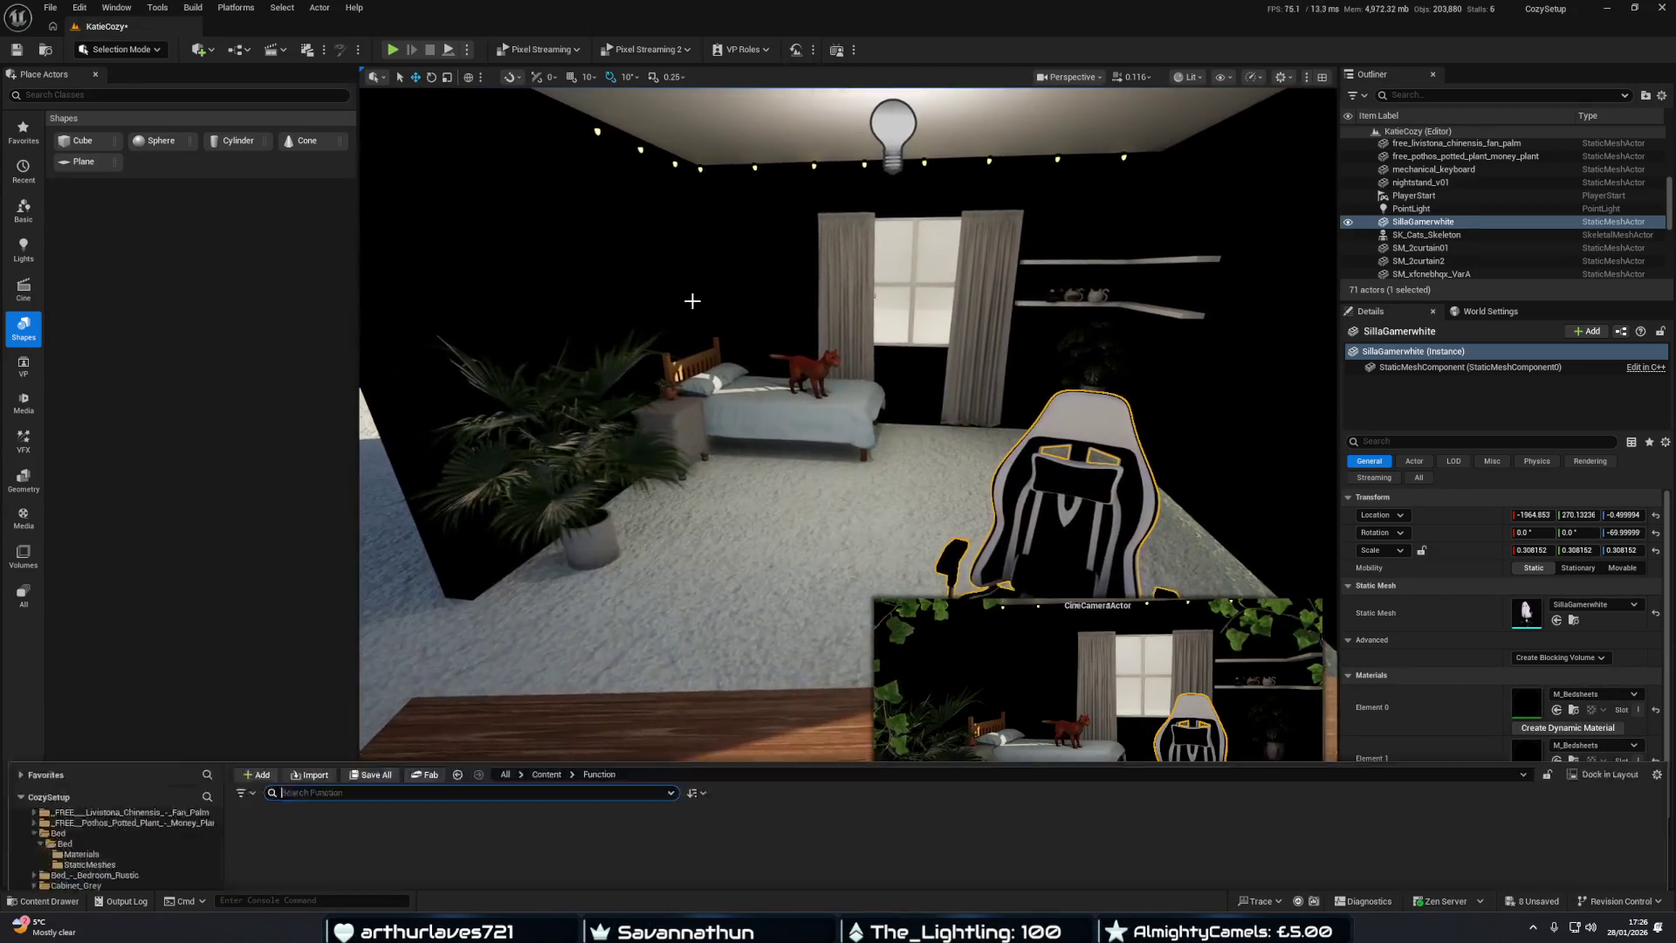
# Open M_Mastr from the Materials folder and delete its Unspecified Function node.
pyautogui.click(61, 807)
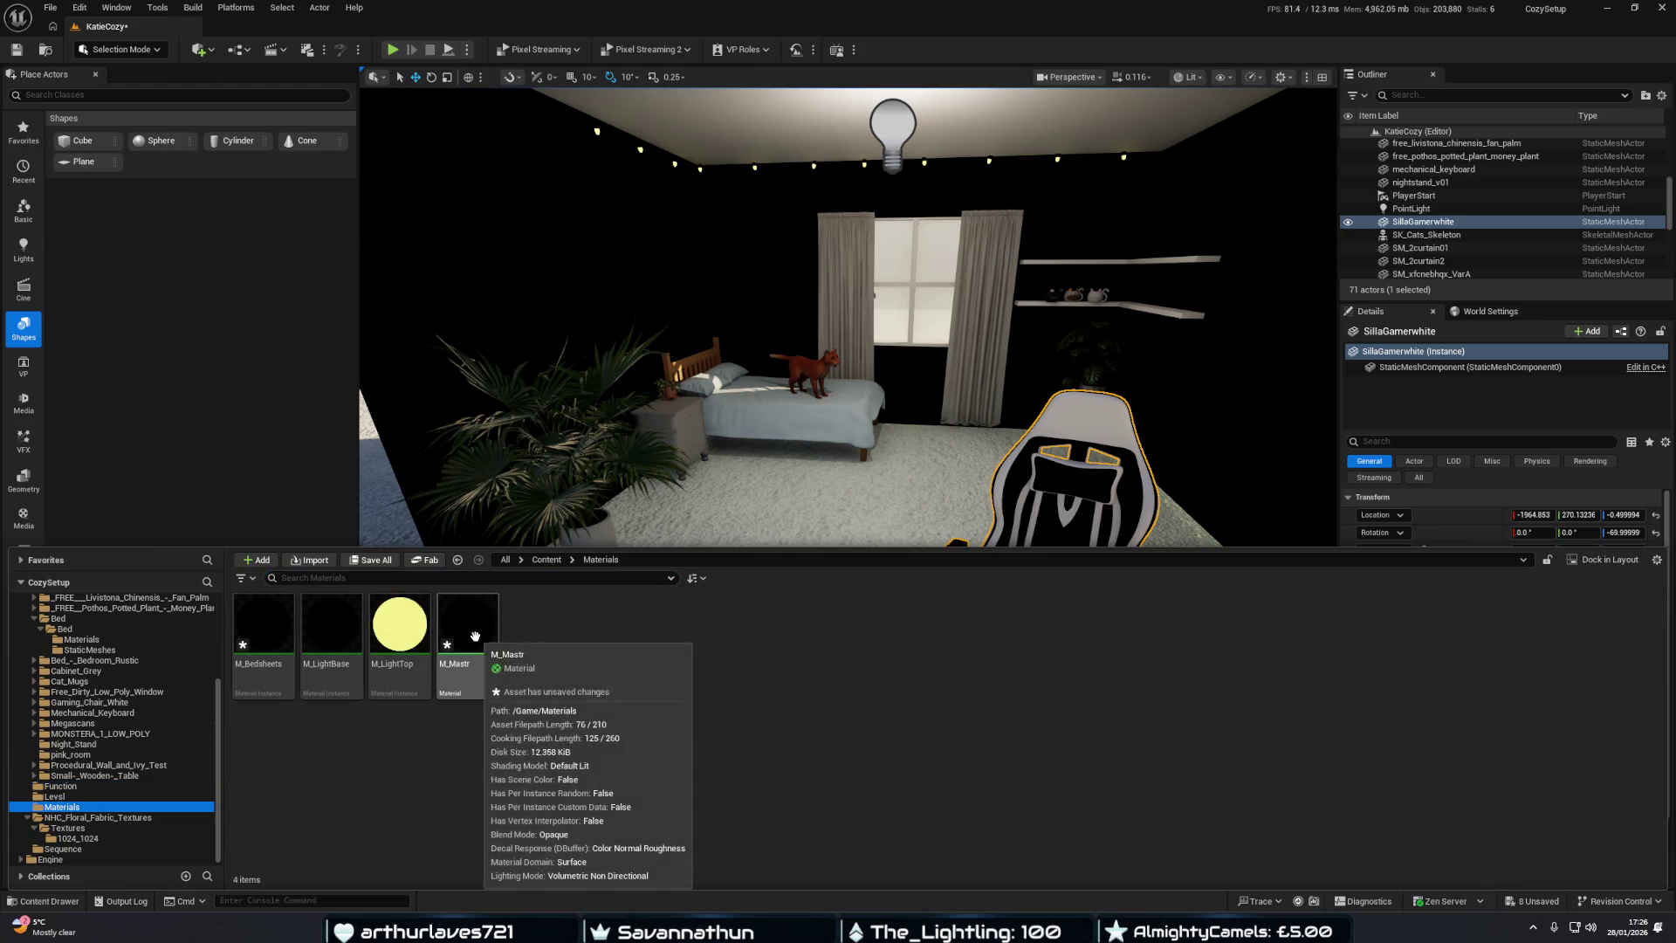
pyautogui.moveTo(481, 639)
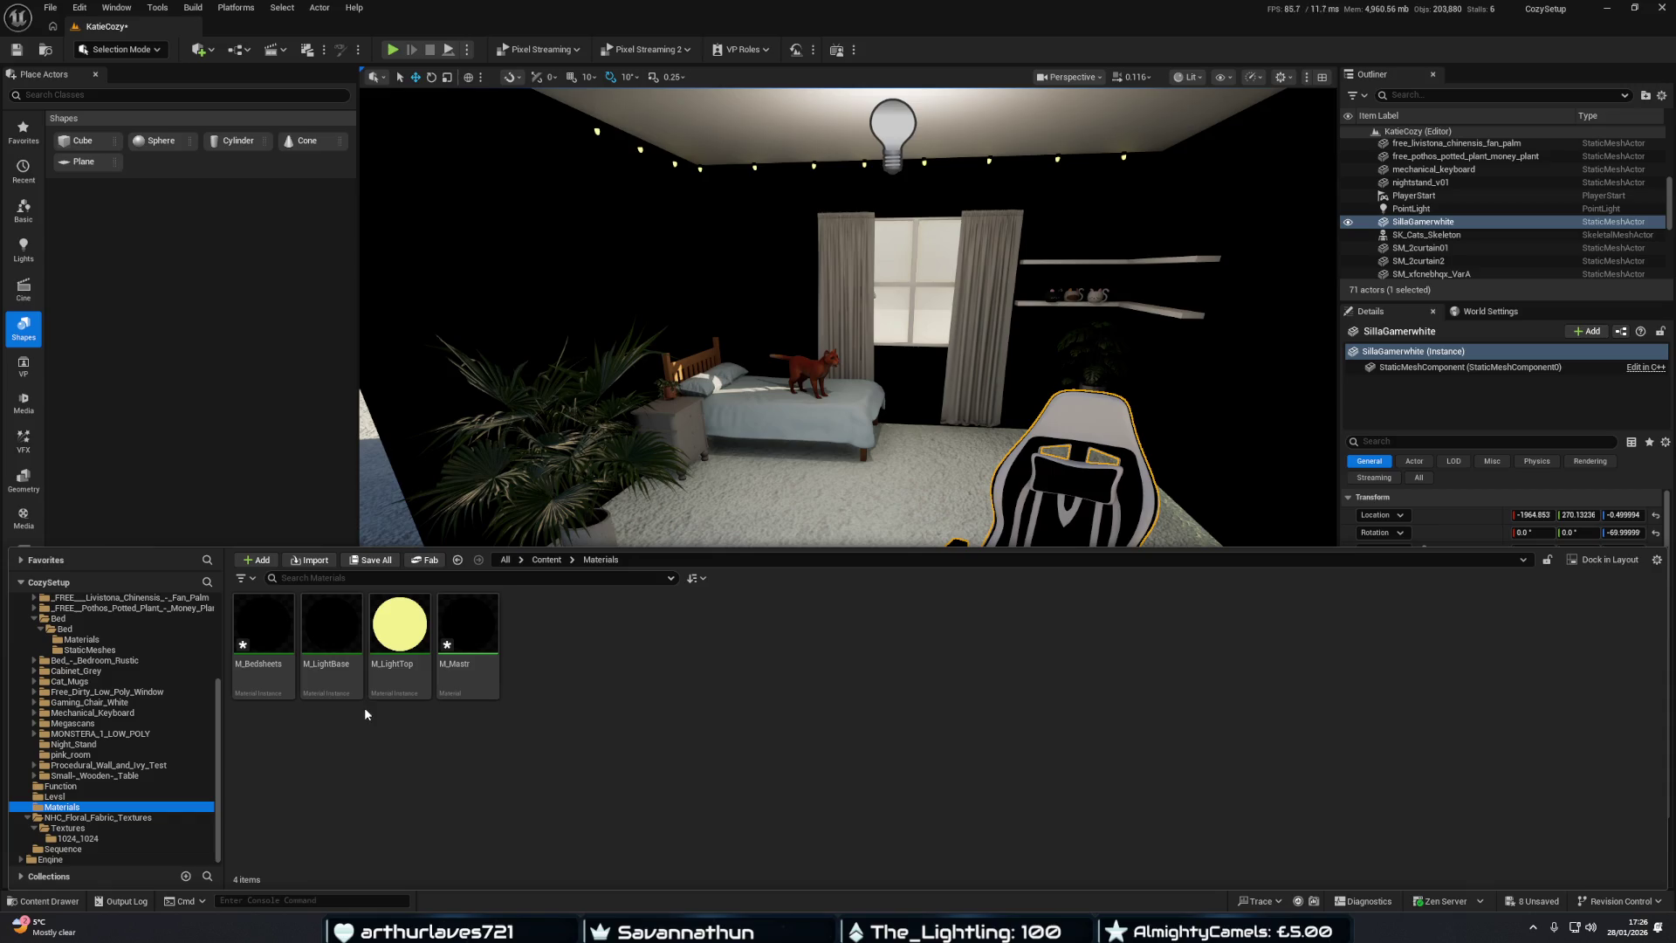
pyautogui.click(479, 637)
pyautogui.doubleClick(479, 637)
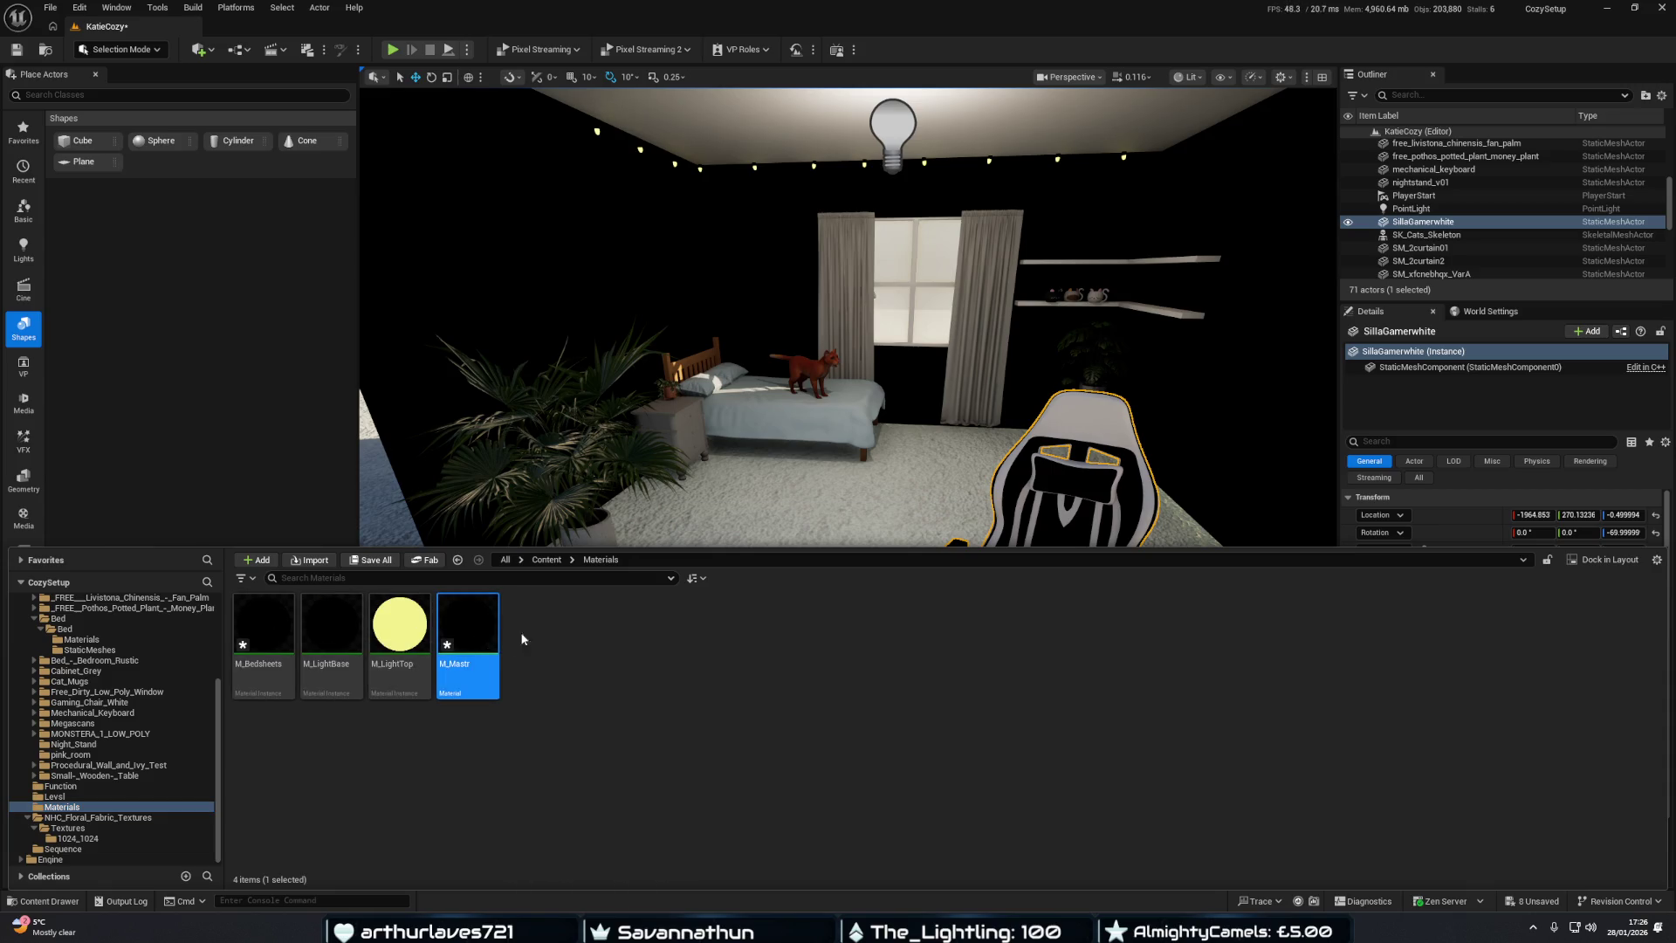
pyautogui.click(811, 328)
pyautogui.press('Delete')
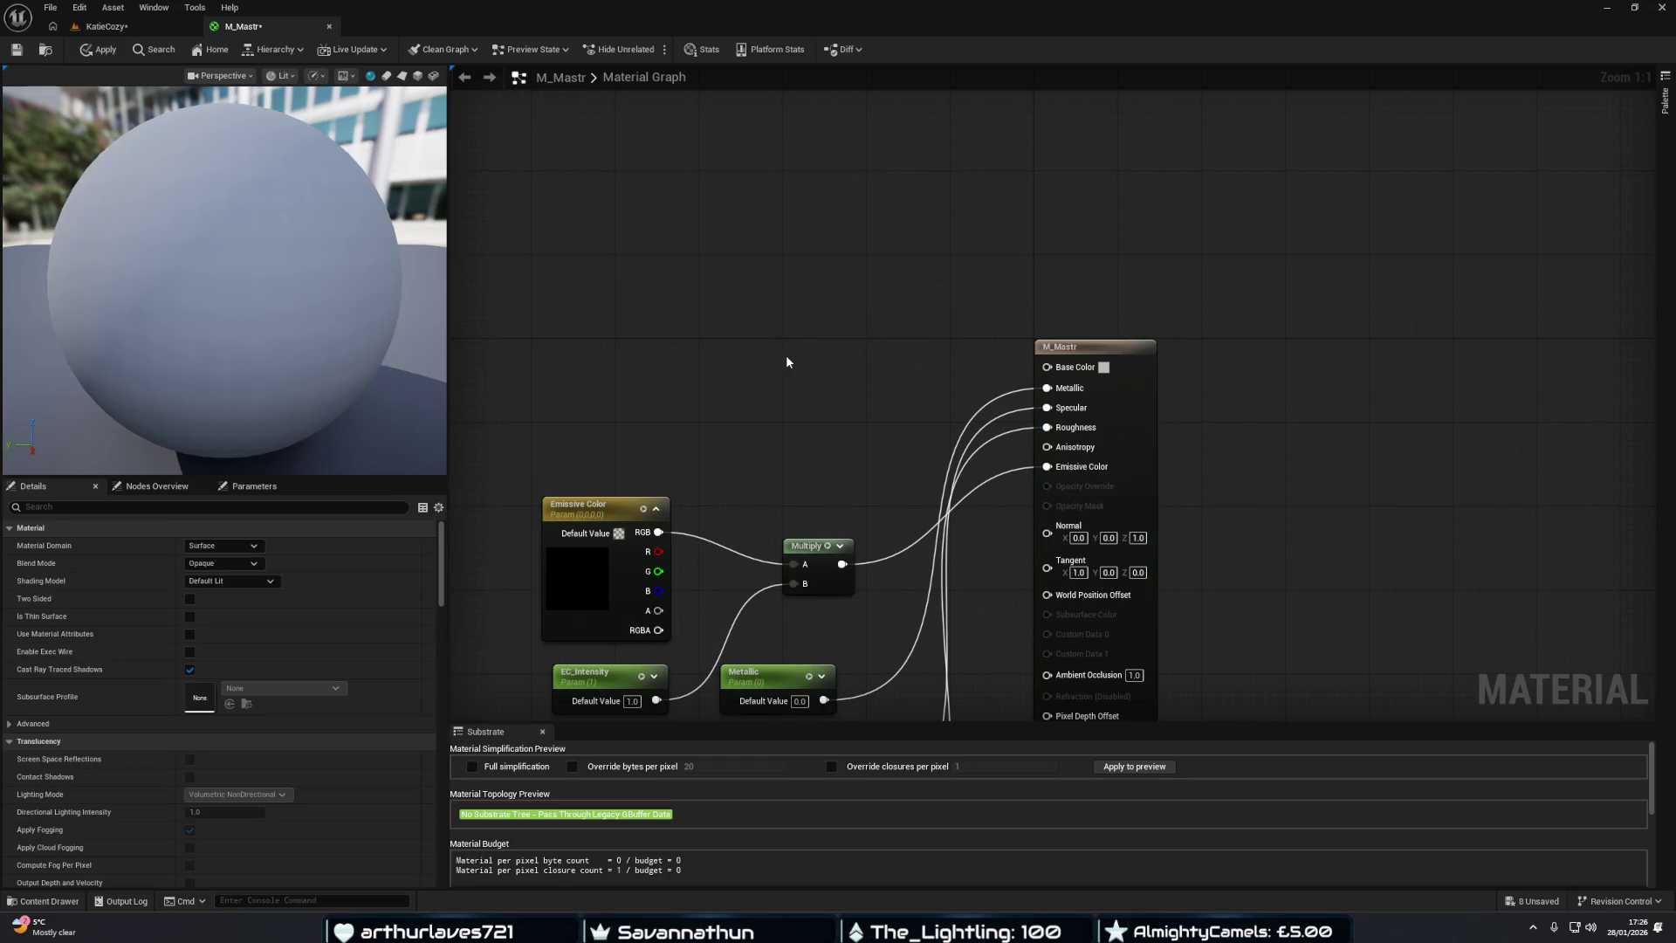
# Add a Base Color vector parameter wired to M_Mastr's Base Color, placed up-left.
pyautogui.rightClick(1047, 368)
pyautogui.click(1079, 402)
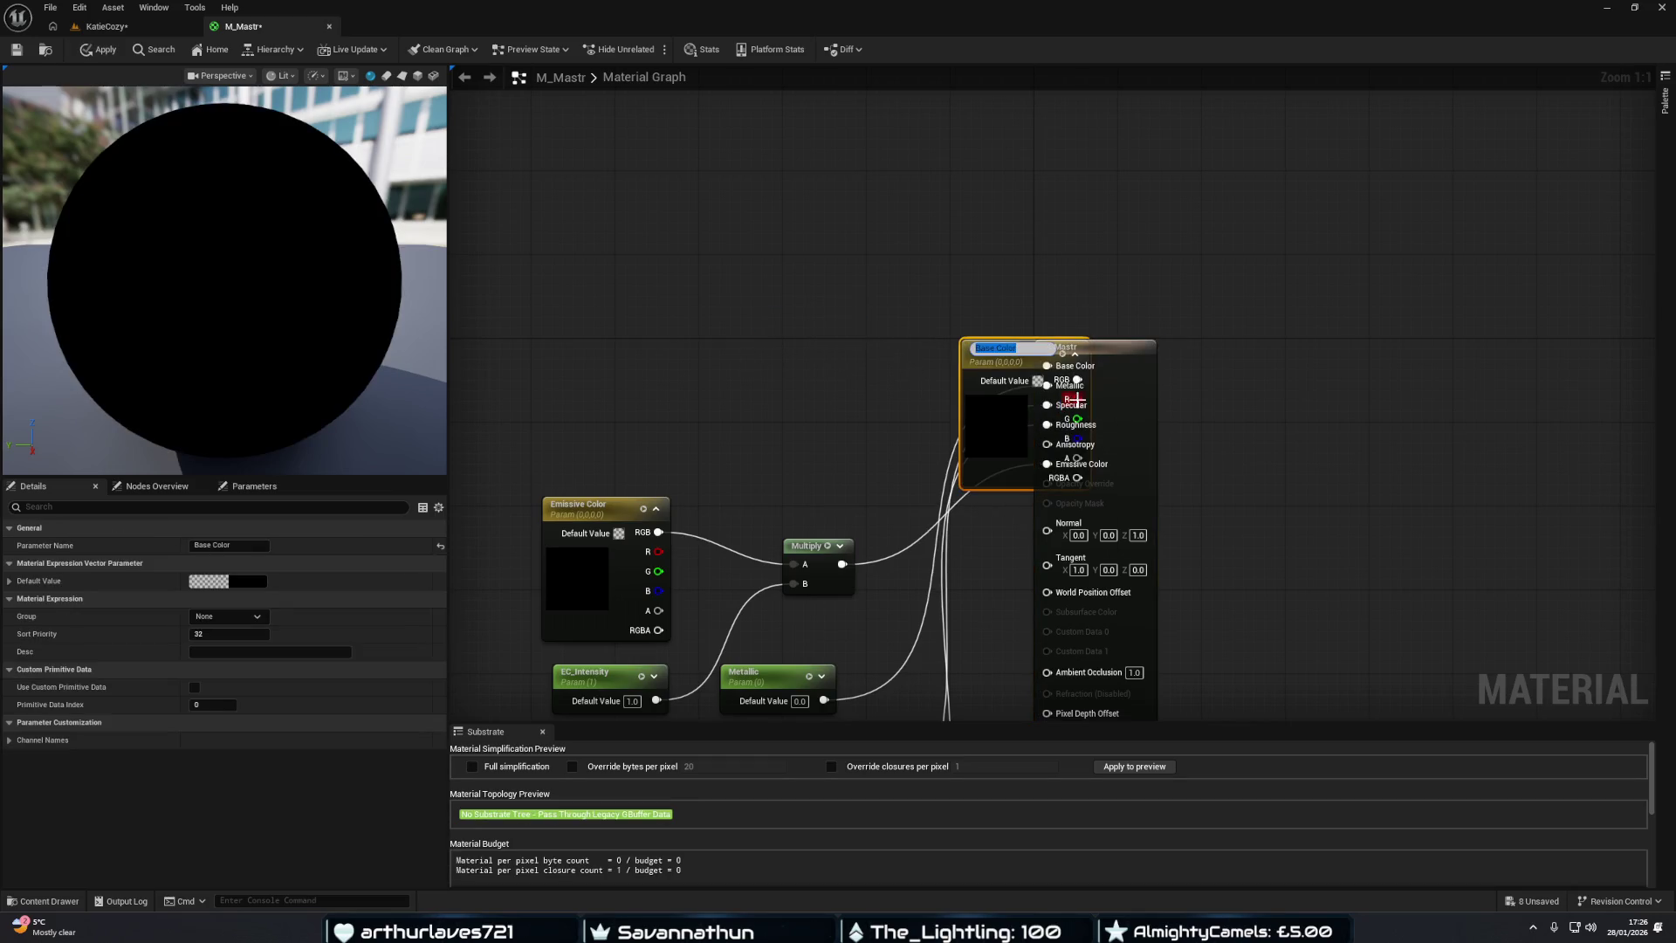
pyautogui.moveTo(980, 370); pyautogui.dragTo(634, 315)
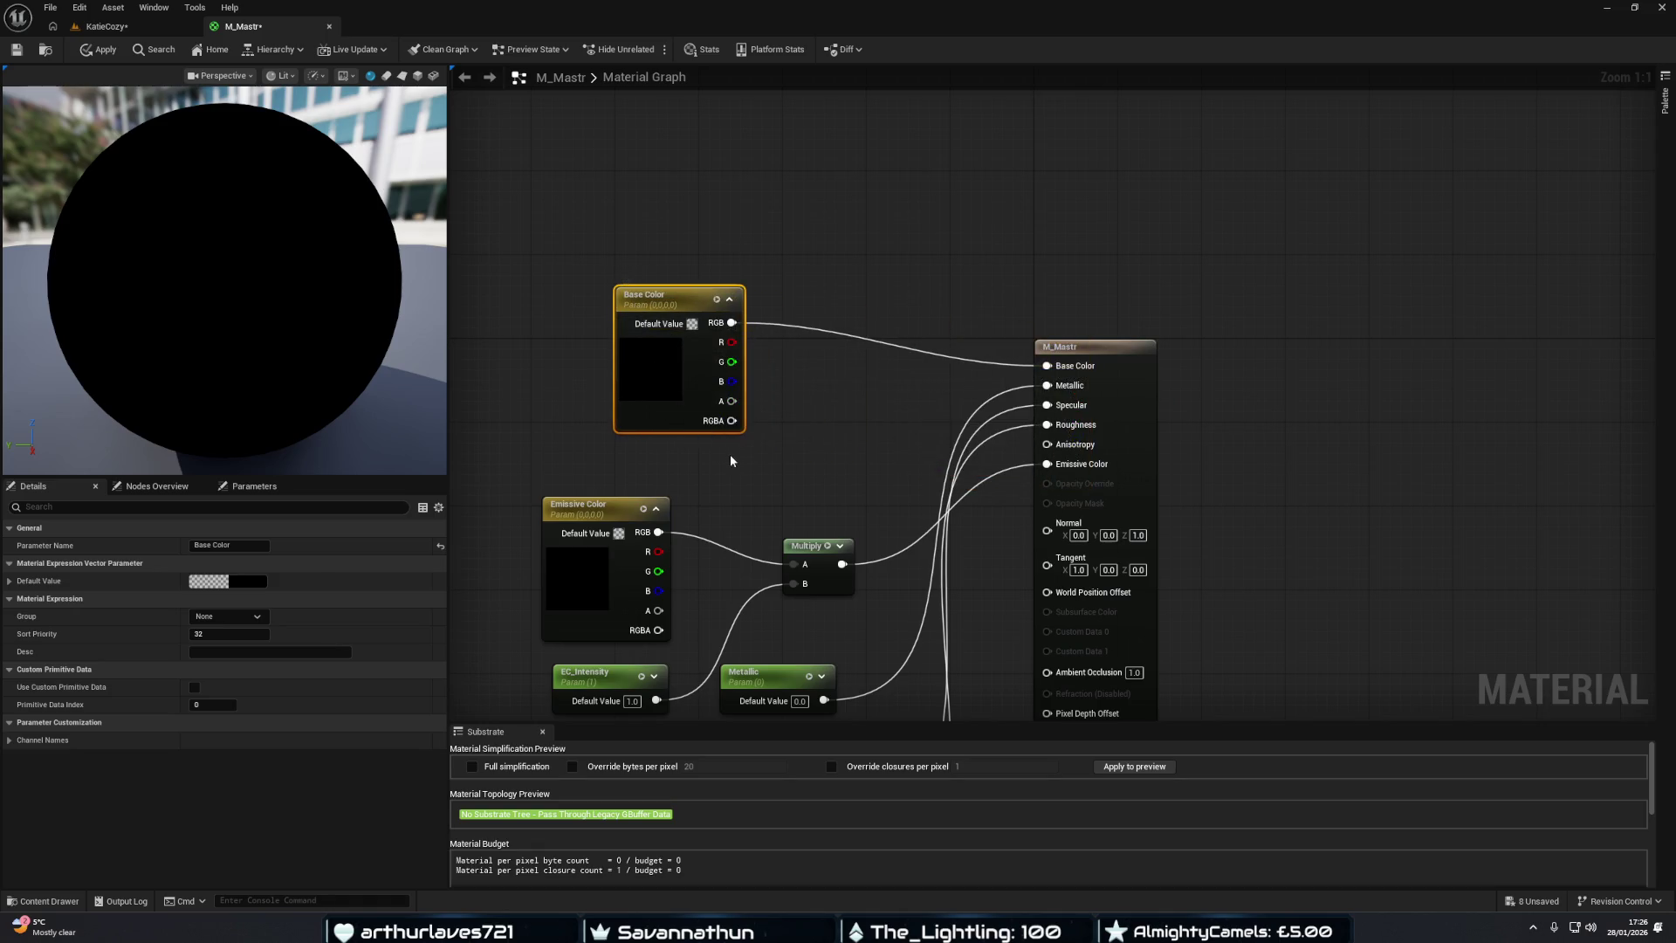
pyautogui.click(107, 26)
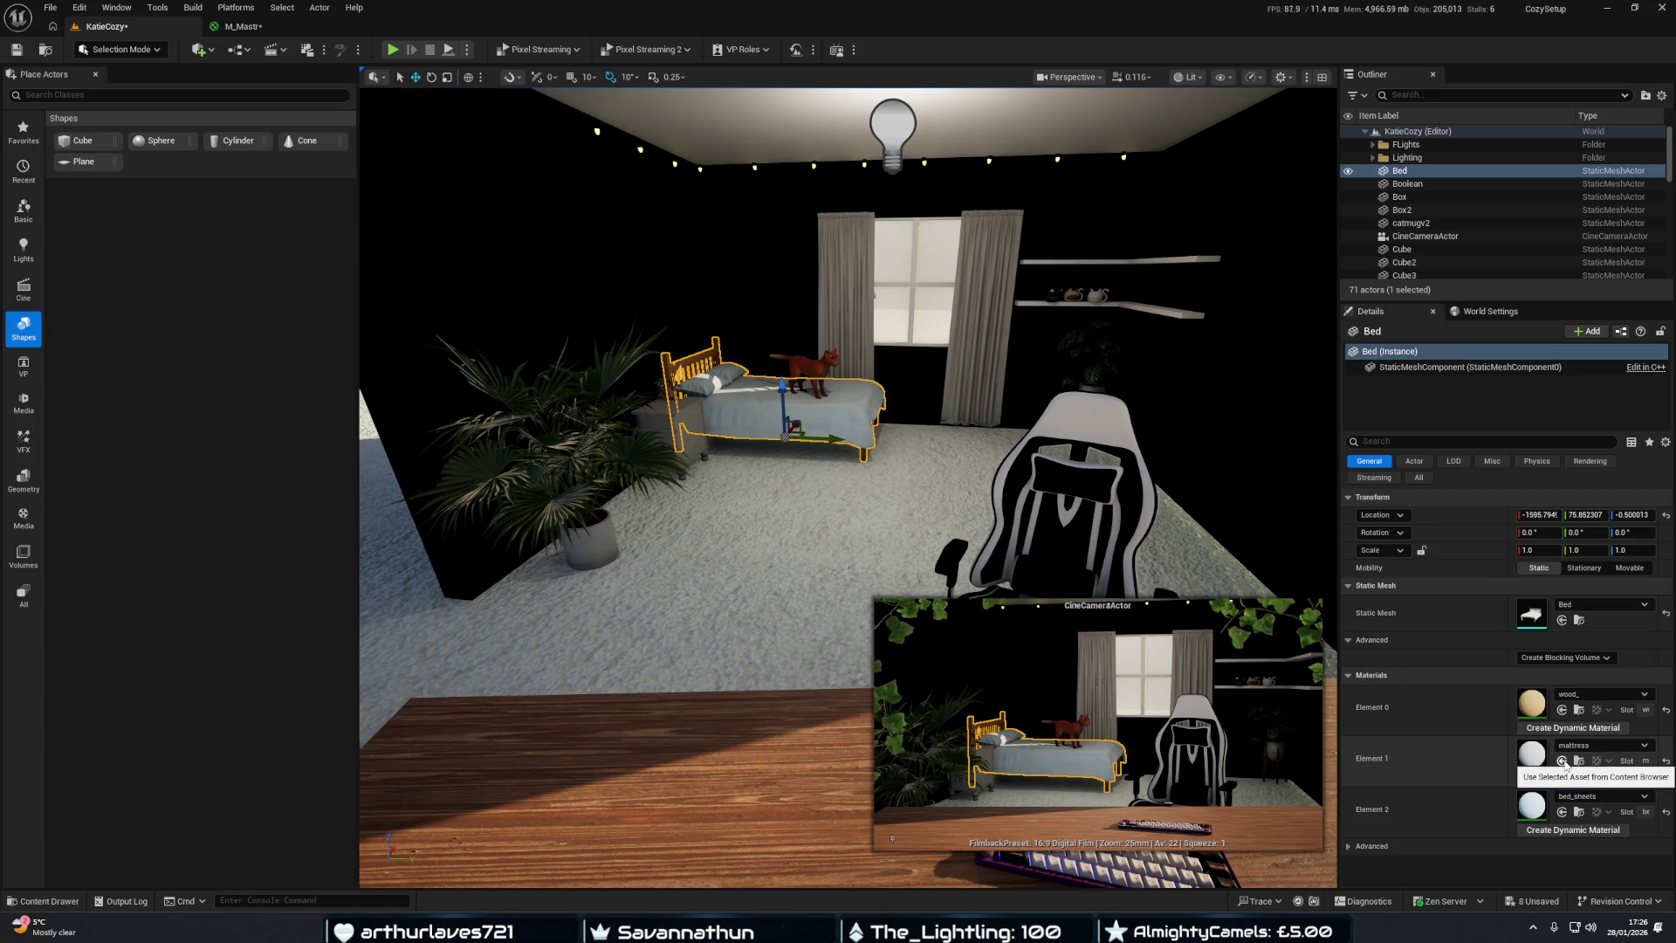
# Try M_Mastr on the mattress slot, undo it, and locate the bed_sheets material.
pyautogui.click(1562, 761)
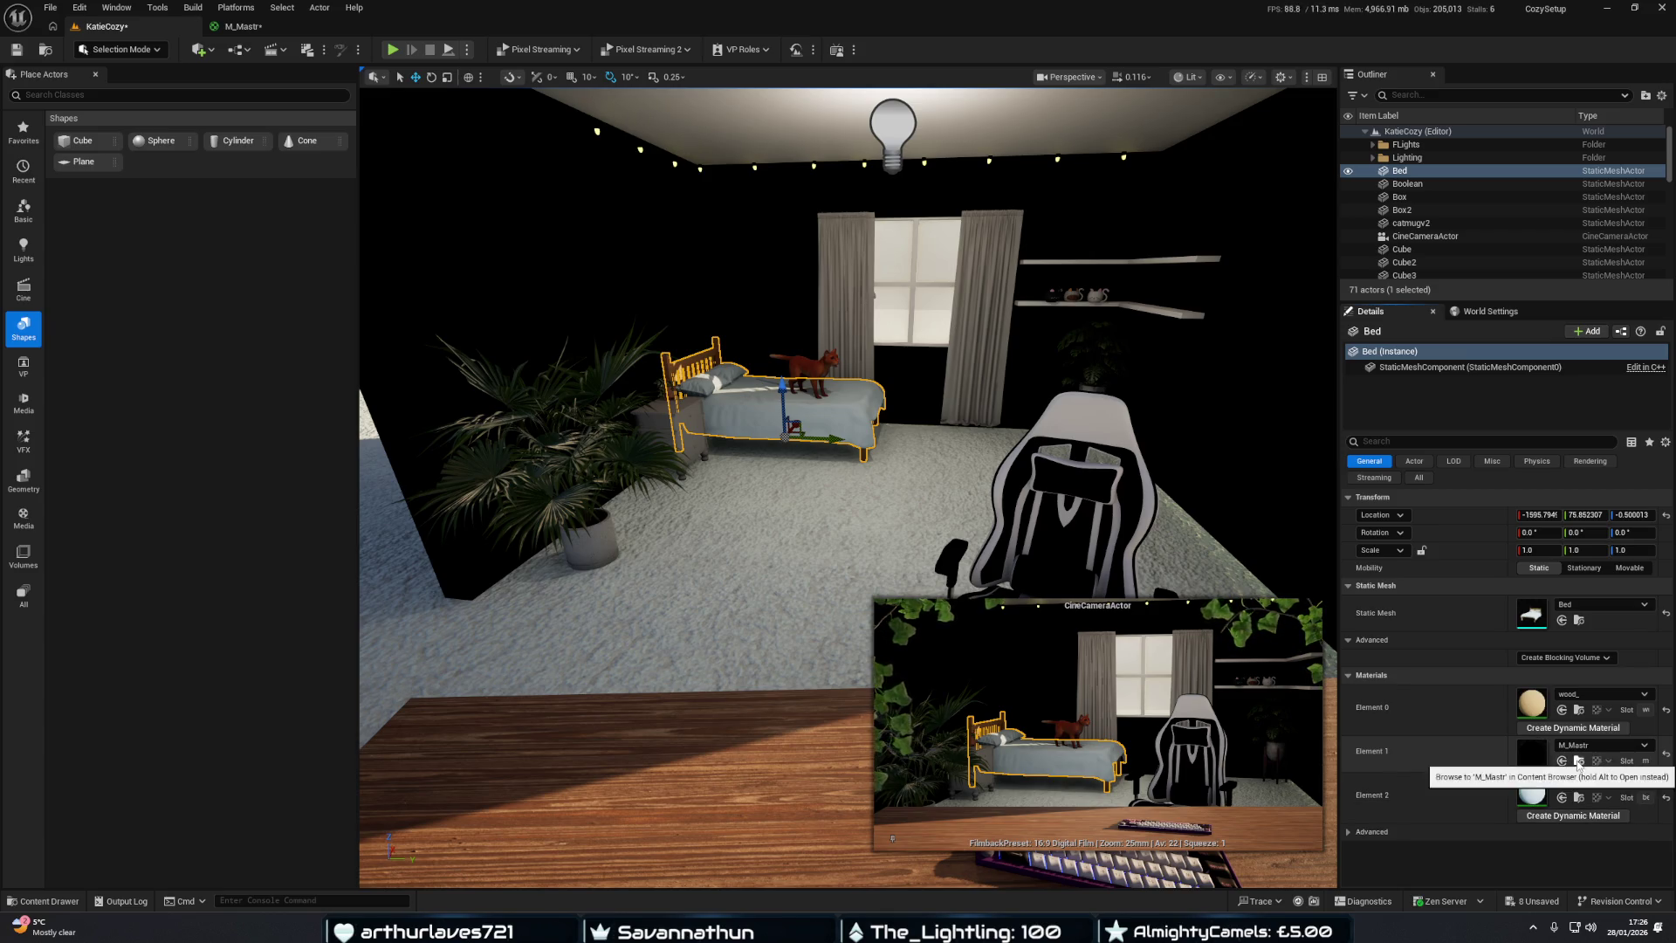
pyautogui.hotkey('ctrl', 'z')
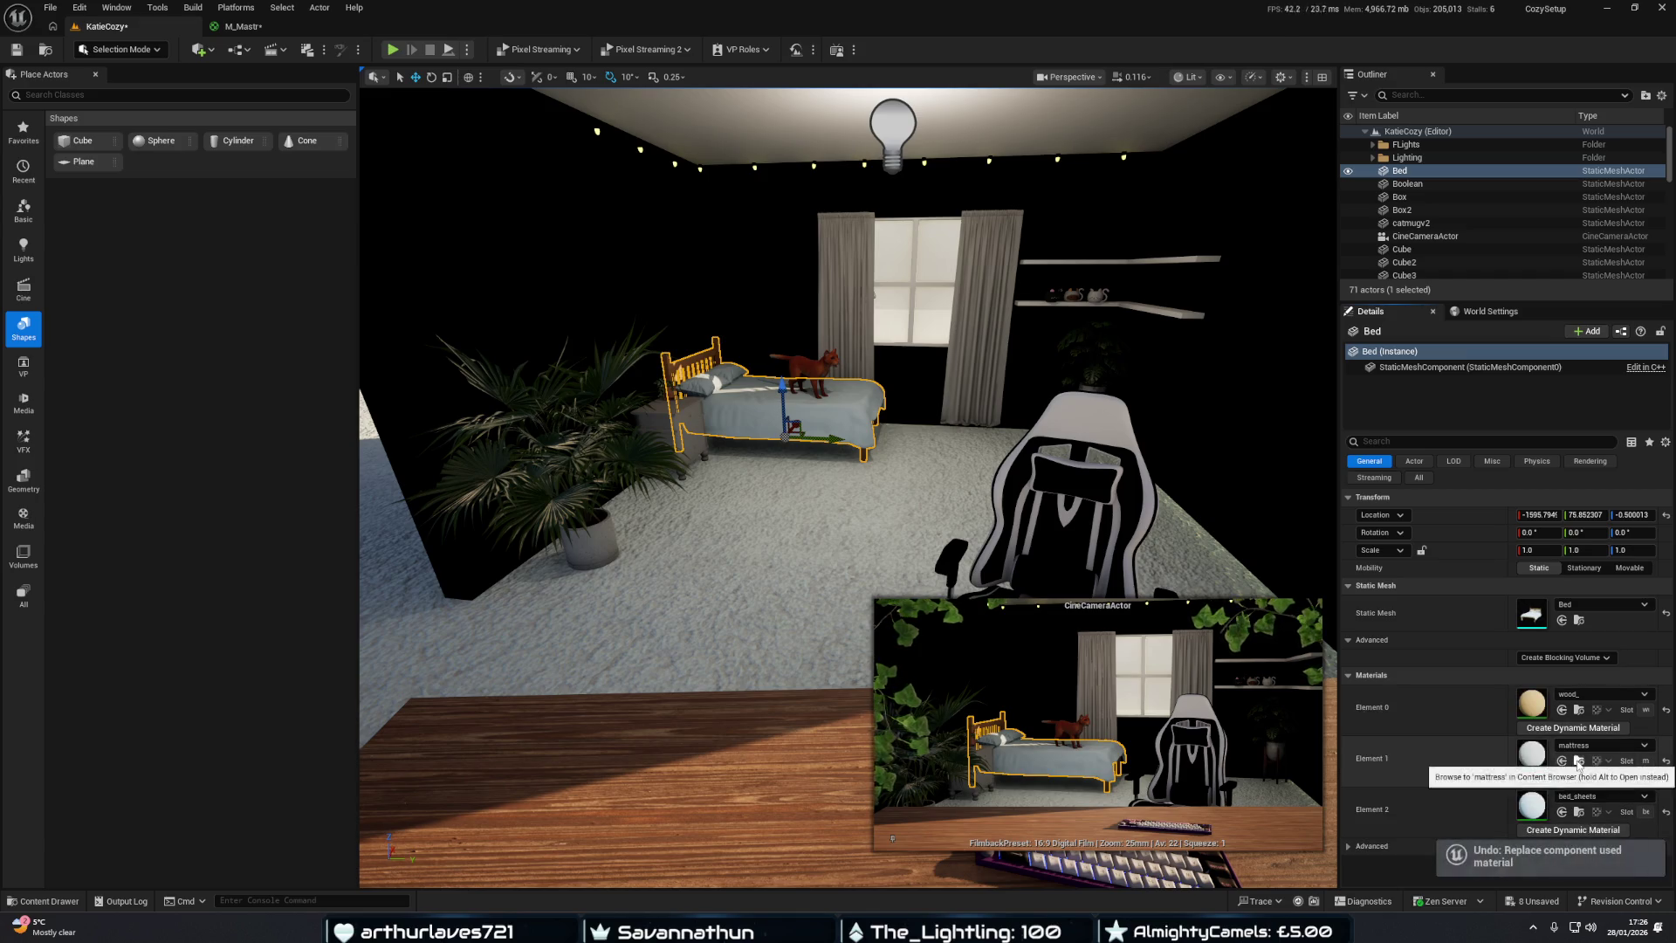
pyautogui.click(1578, 761)
pyautogui.moveTo(330, 635)
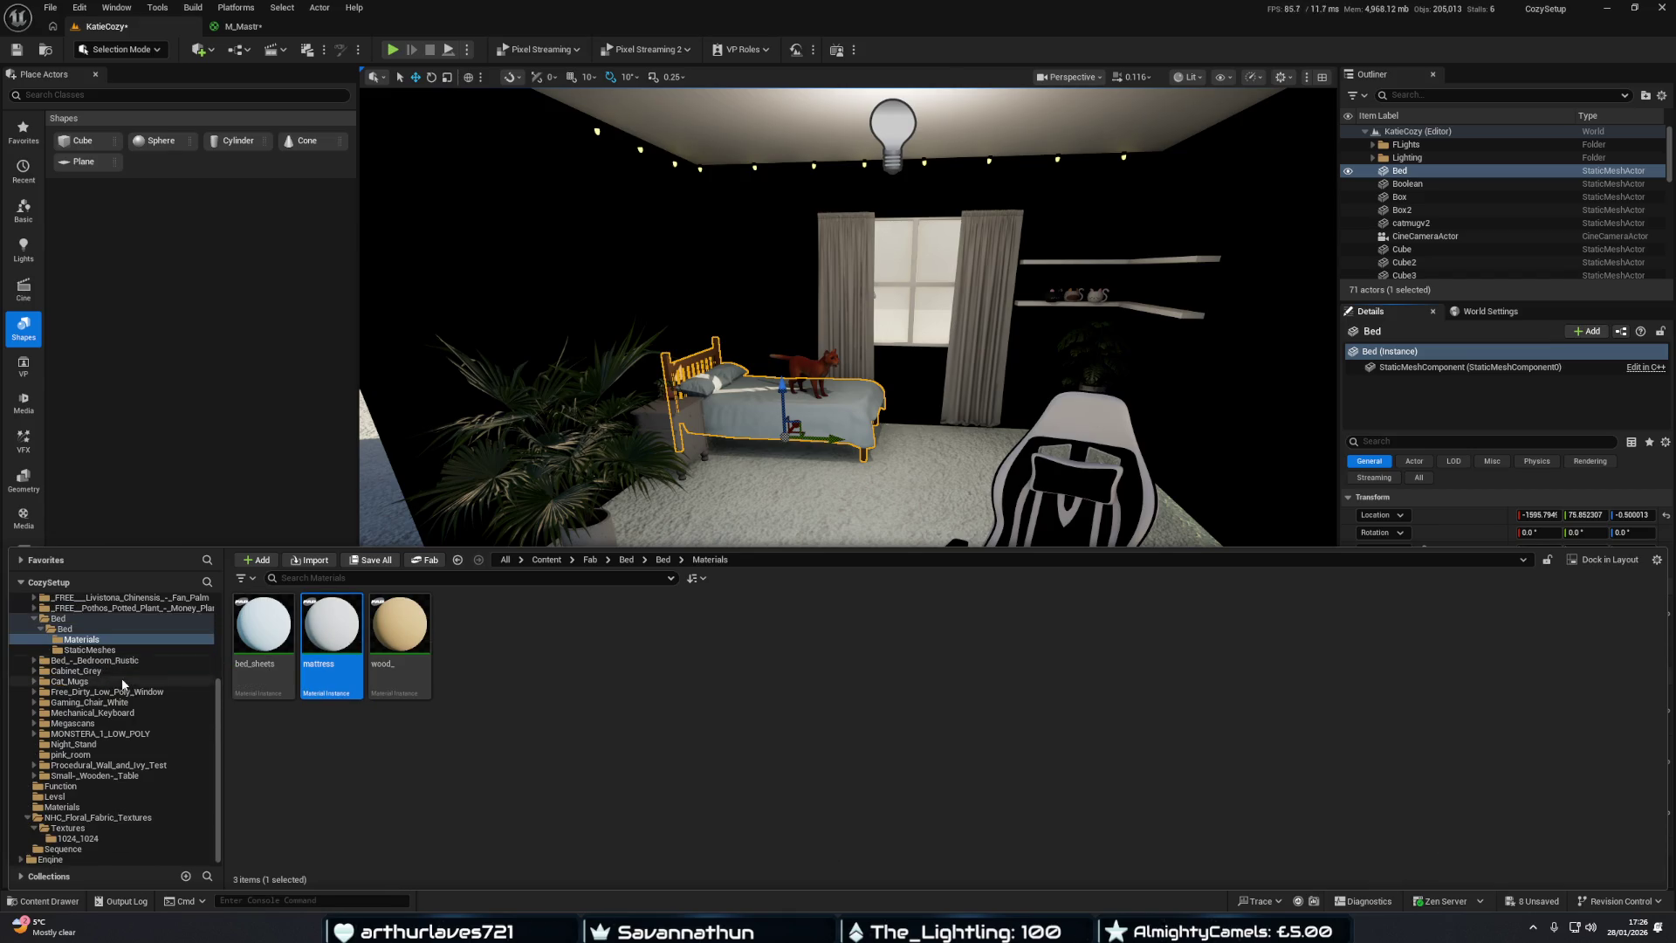
pyautogui.click(252, 633)
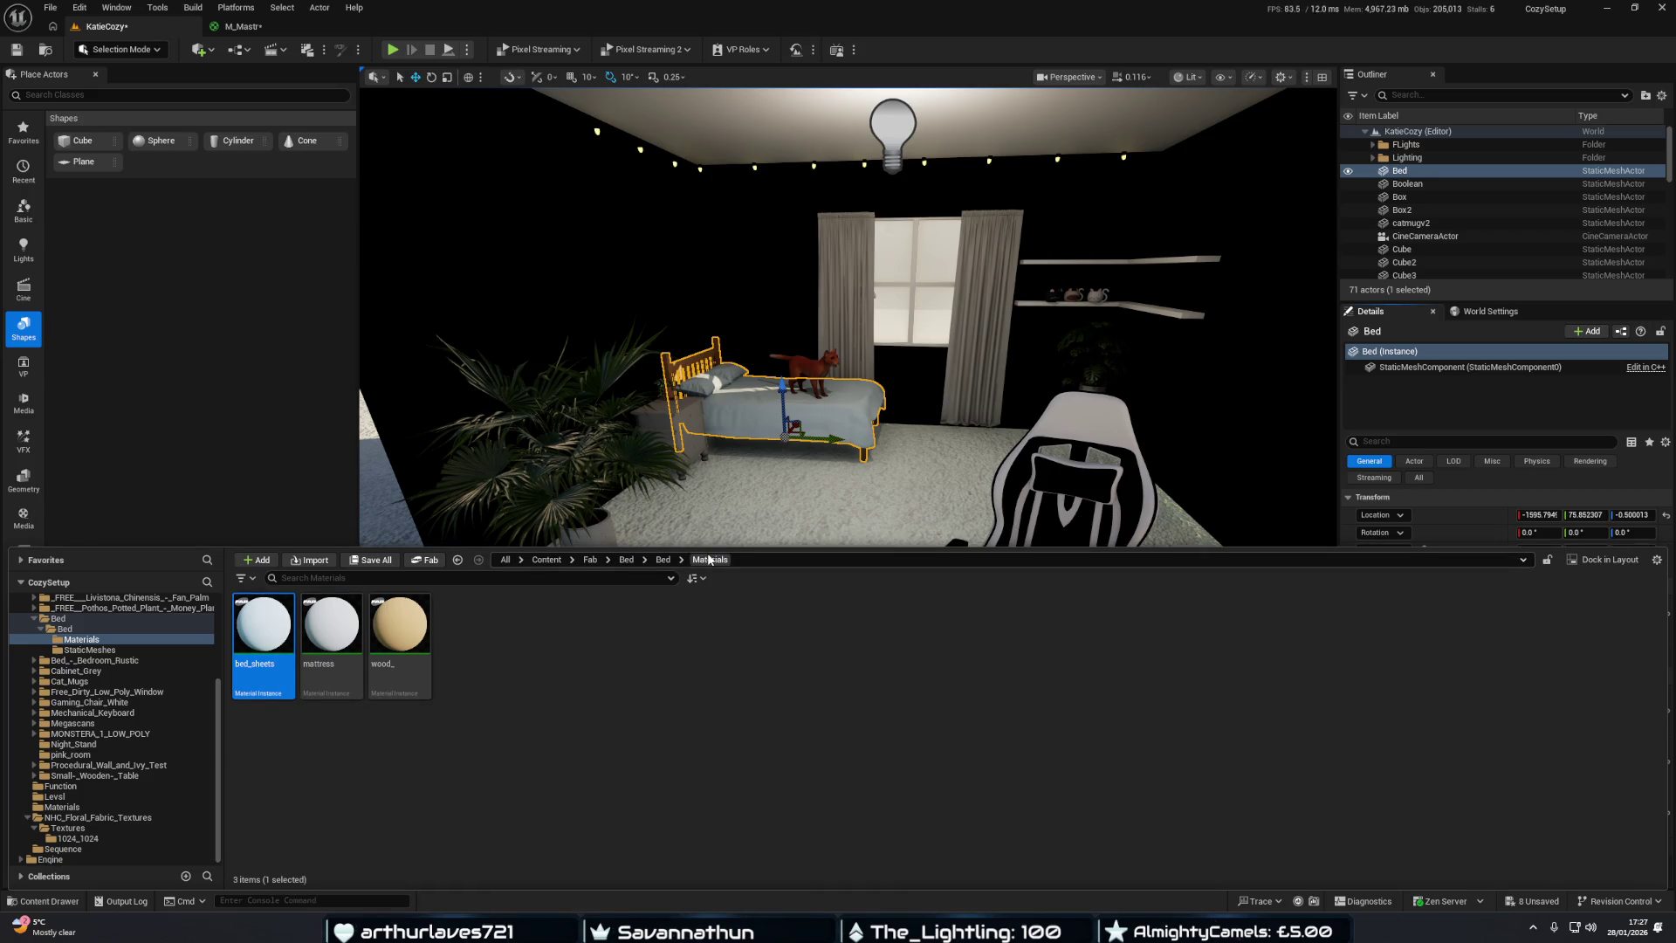
# Frame the bed in the viewport, then select M_Mastr in the Materials folder.
pyautogui.click(285, 341)
pyautogui.moveTo(385, 395)
pyautogui.mouseDown()
pyautogui.moveTo(429, 391)
pyautogui.moveTo(411, 393)
pyautogui.mouseUp()
pyautogui.moveTo(821, 527); pyautogui.dragTo(781, 527)
pyautogui.hotkey('ctrl', 'space')
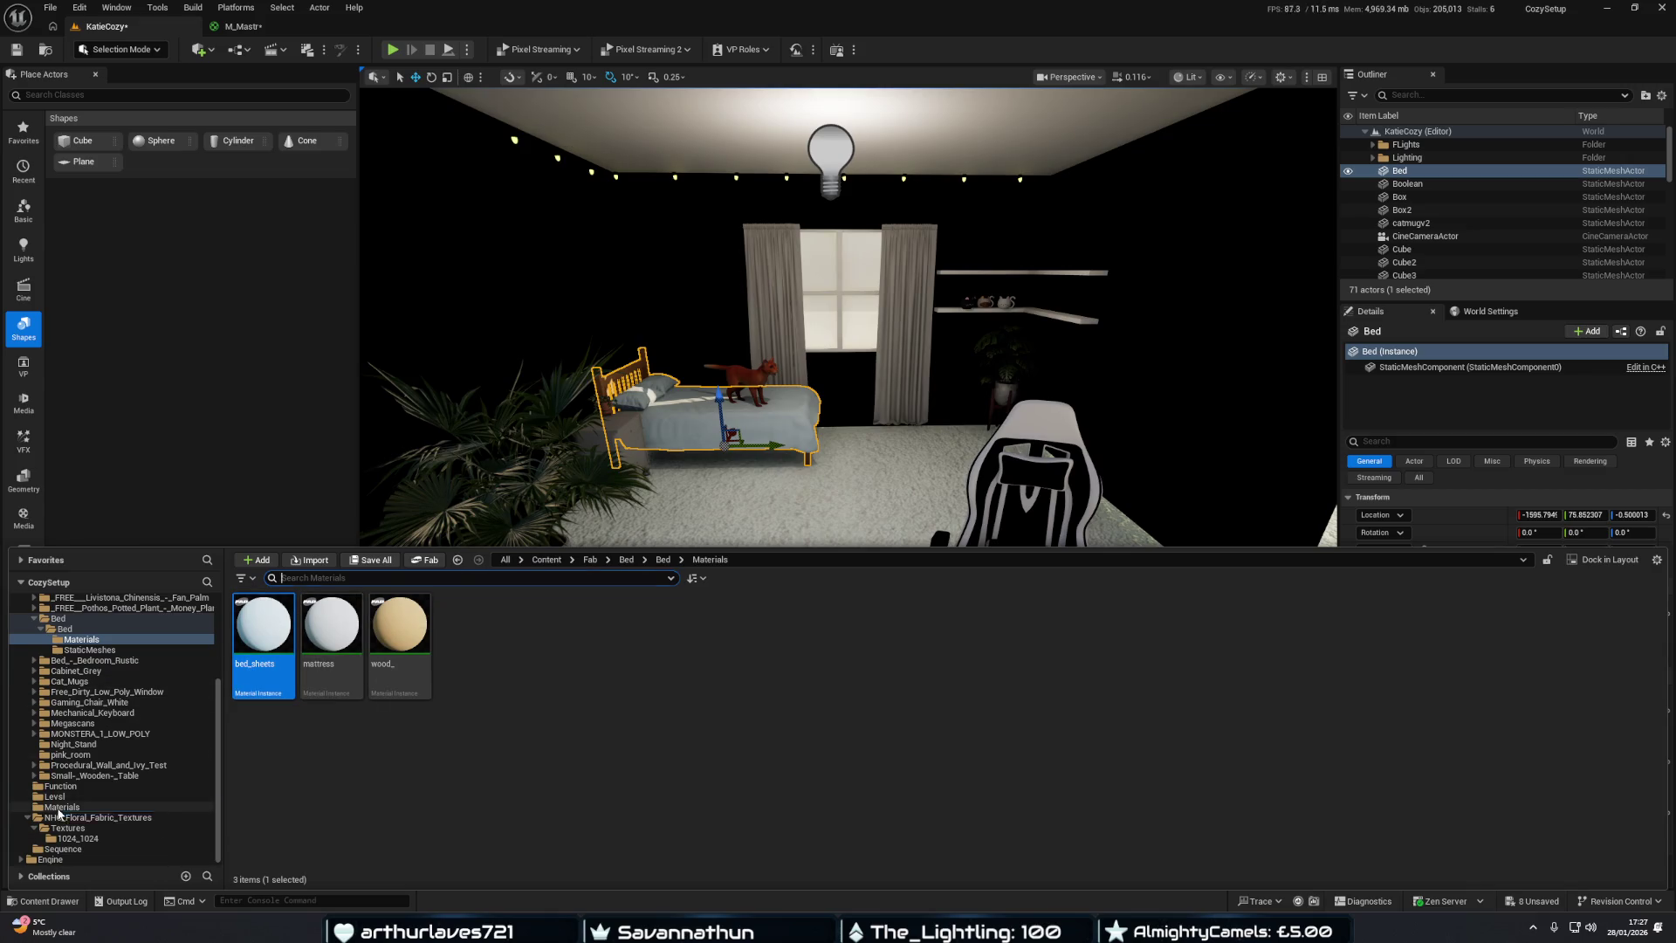
pyautogui.click(61, 806)
pyautogui.click(486, 636)
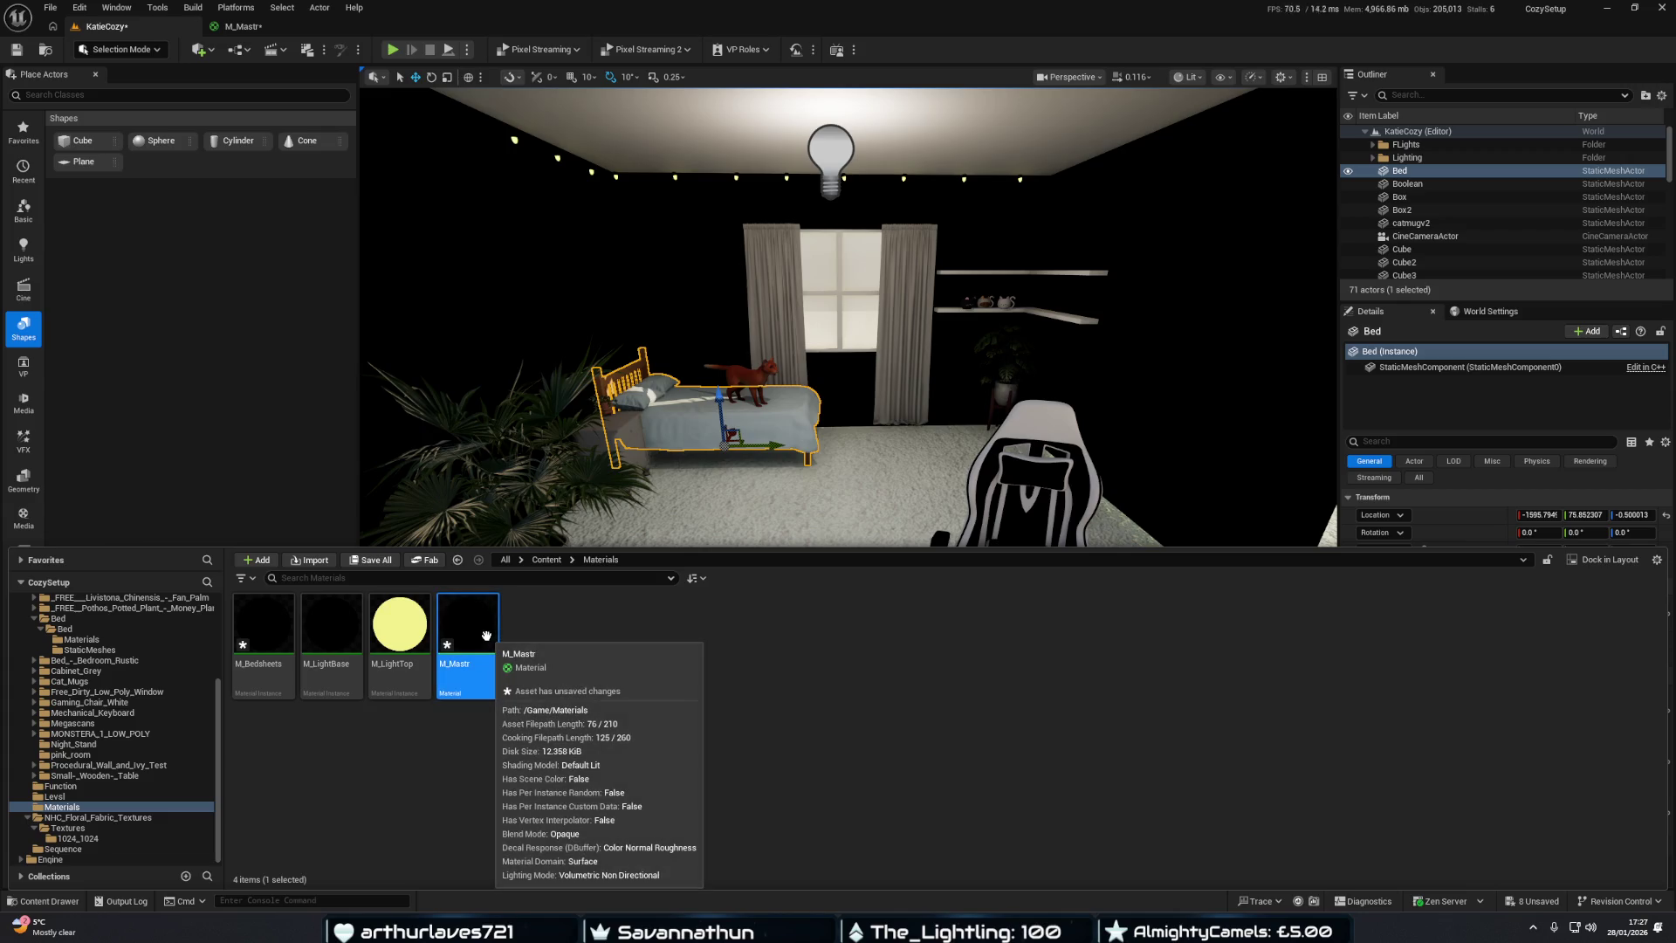
# Set M_Mastr's Base Color default to pale pink FFE0F1FF and view the now-pink bedroom walls.
pyautogui.doubleClick(469, 636)
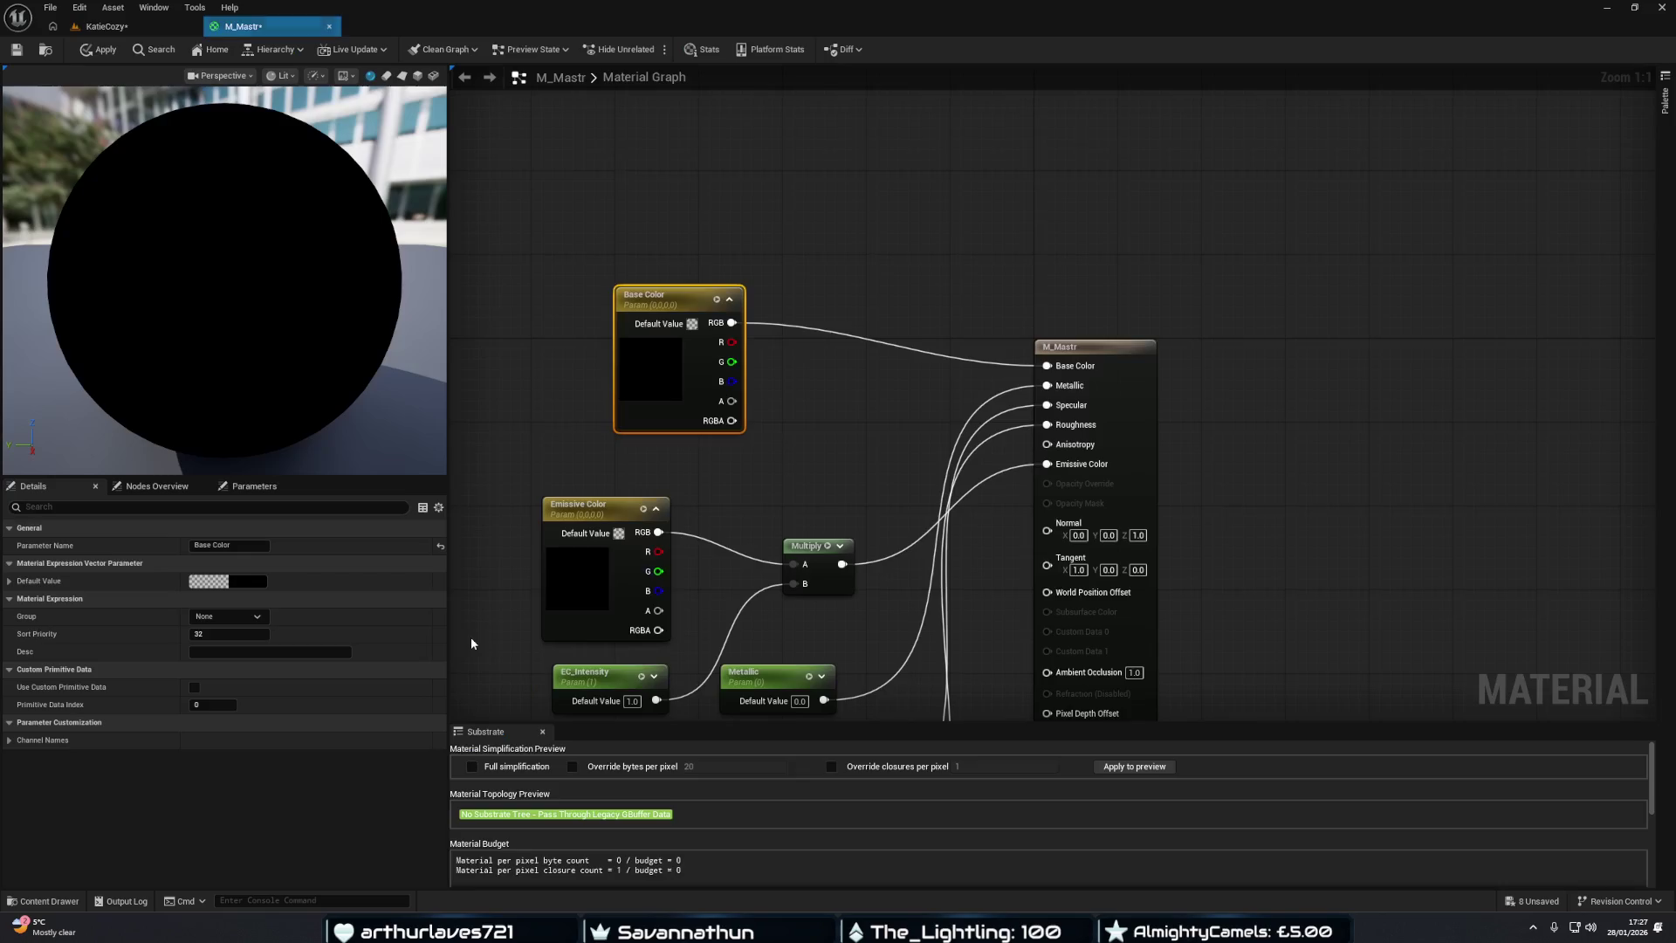
pyautogui.doubleClick(646, 361)
pyautogui.moveTo(733, 458); pyautogui.dragTo(740, 448)
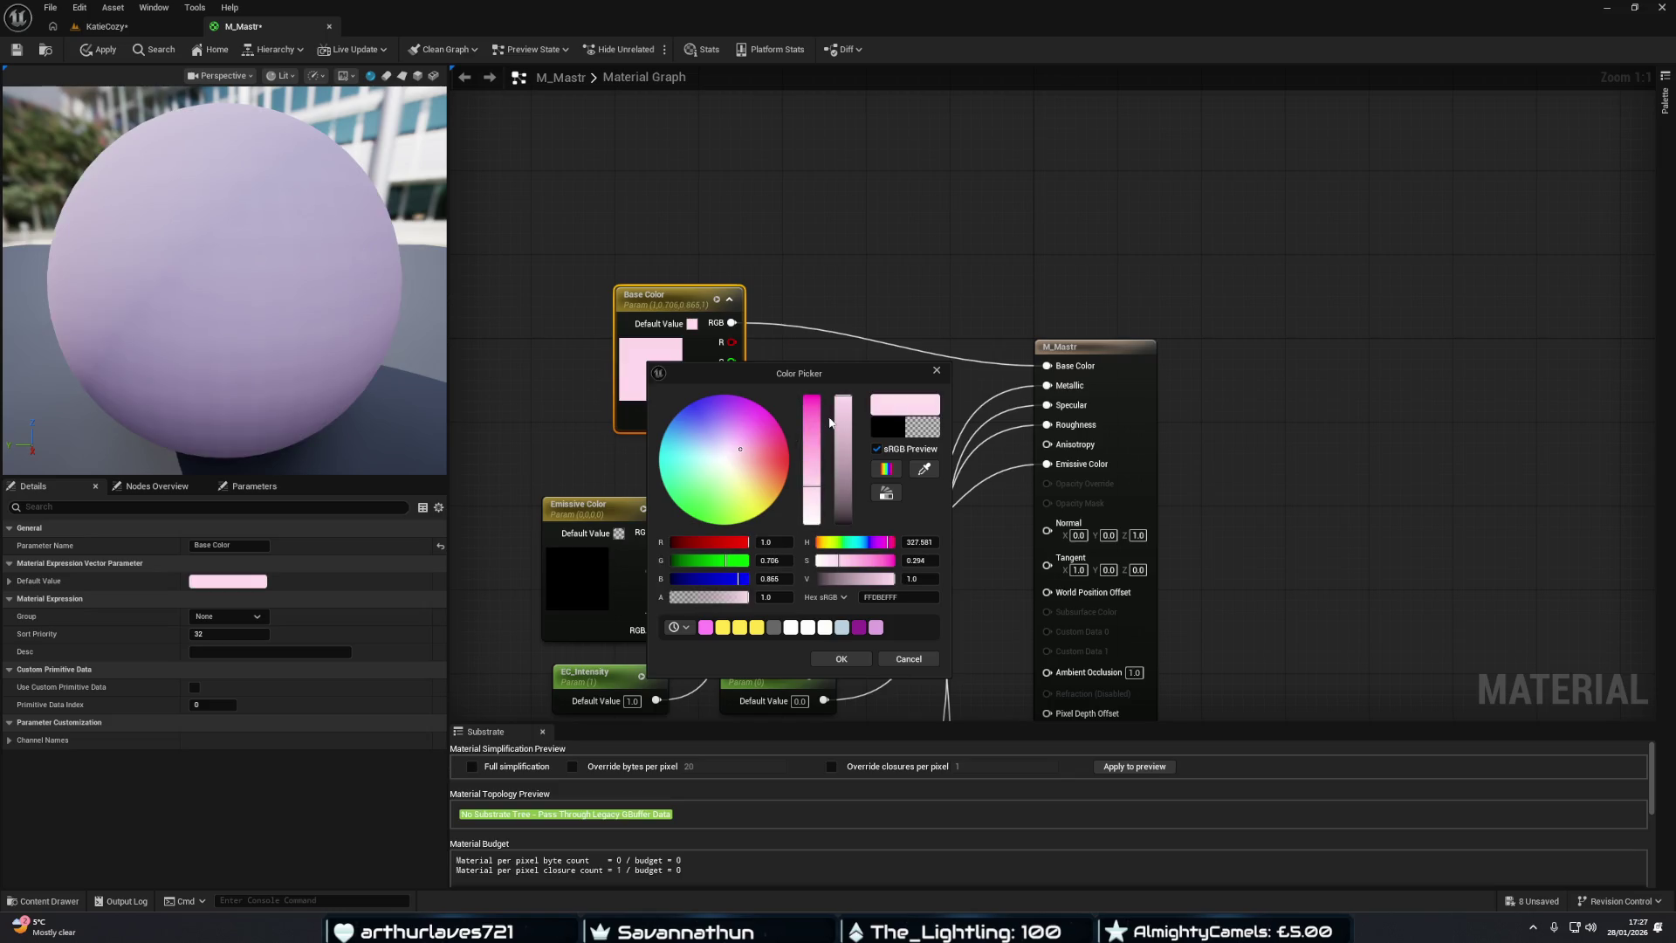
pyautogui.click(909, 658)
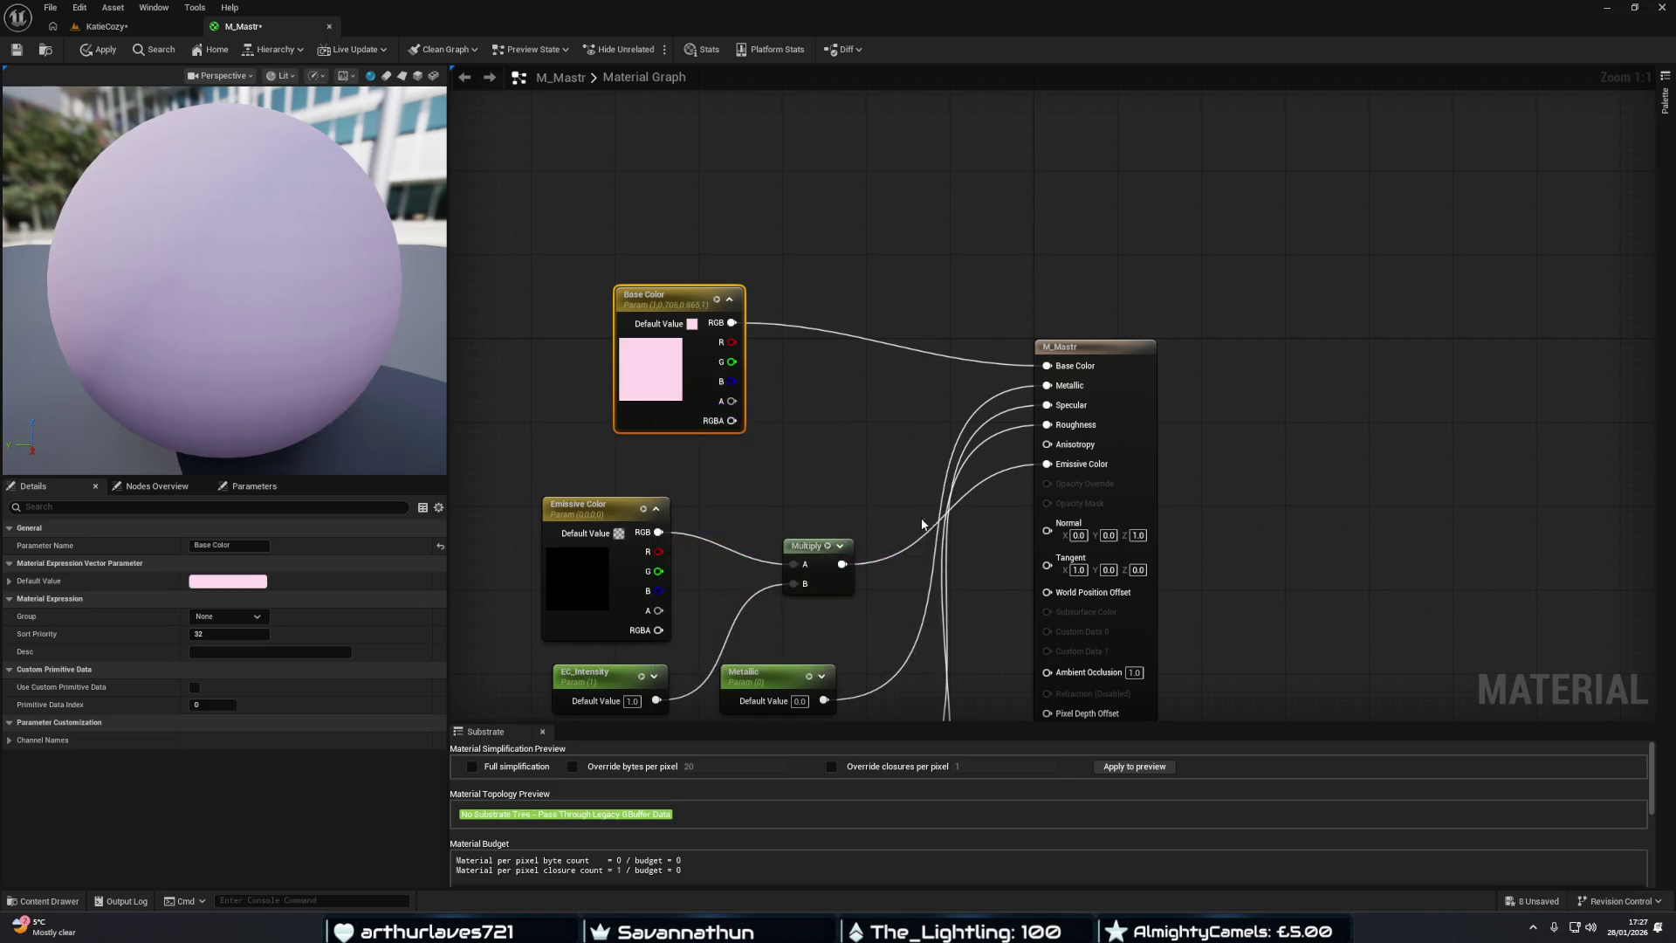
pyautogui.click(902, 422)
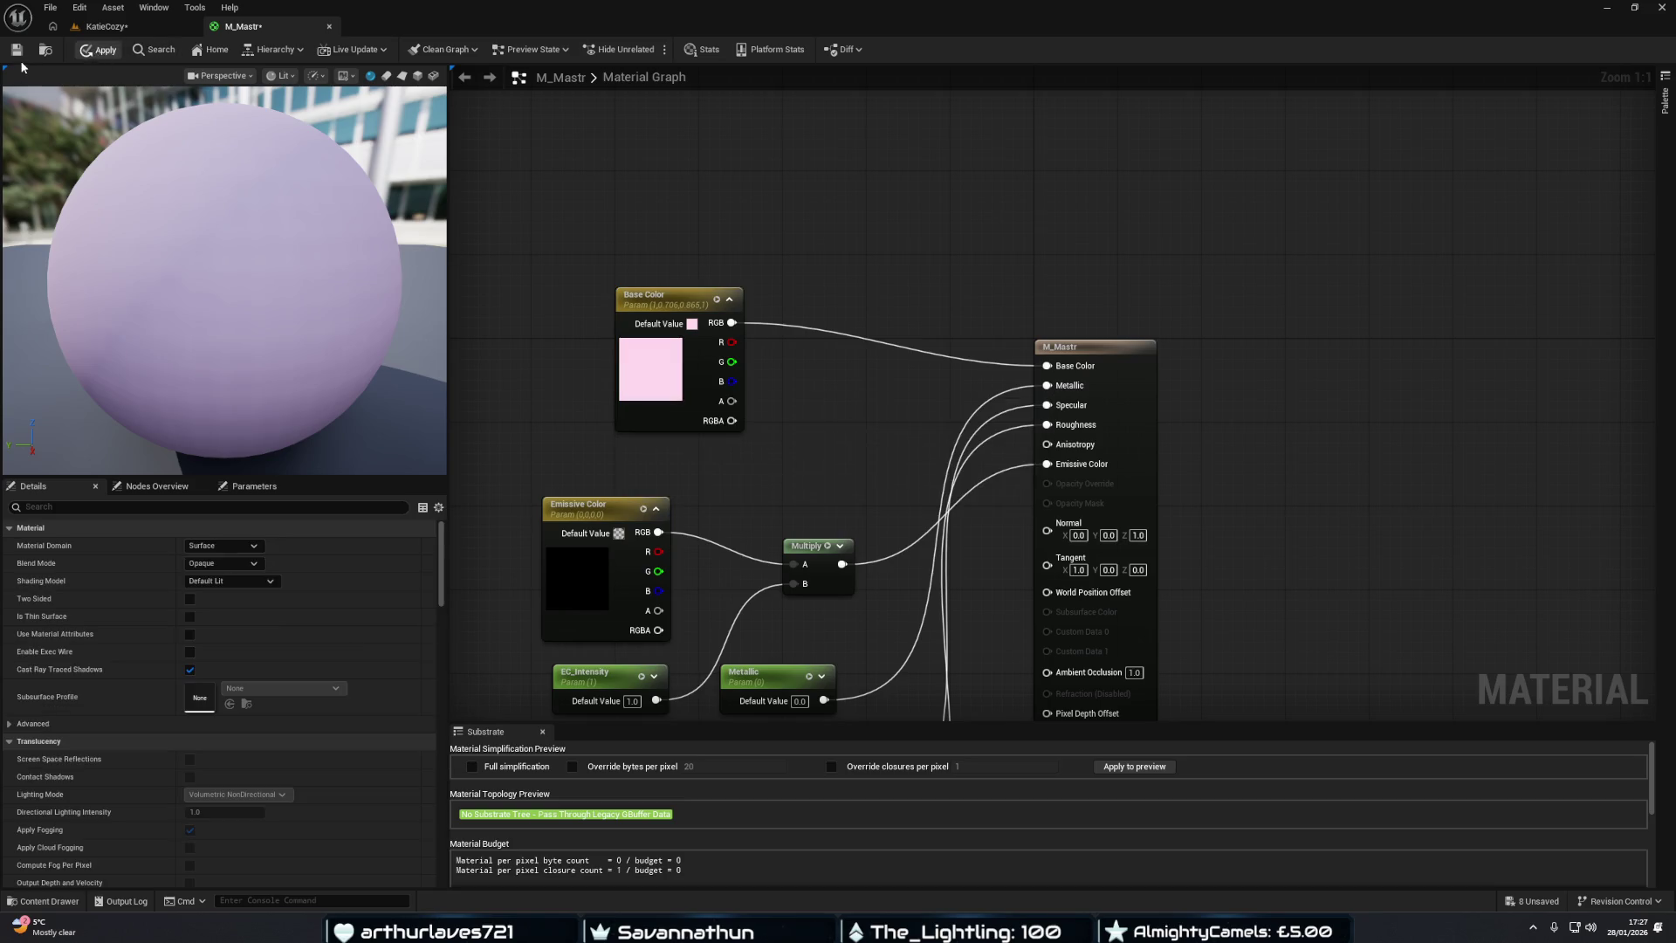
pyautogui.click(105, 26)
pyautogui.moveTo(846, 489)
pyautogui.mouseDown()
pyautogui.moveTo(812, 489)
pyautogui.moveTo(838, 485)
pyautogui.mouseUp()
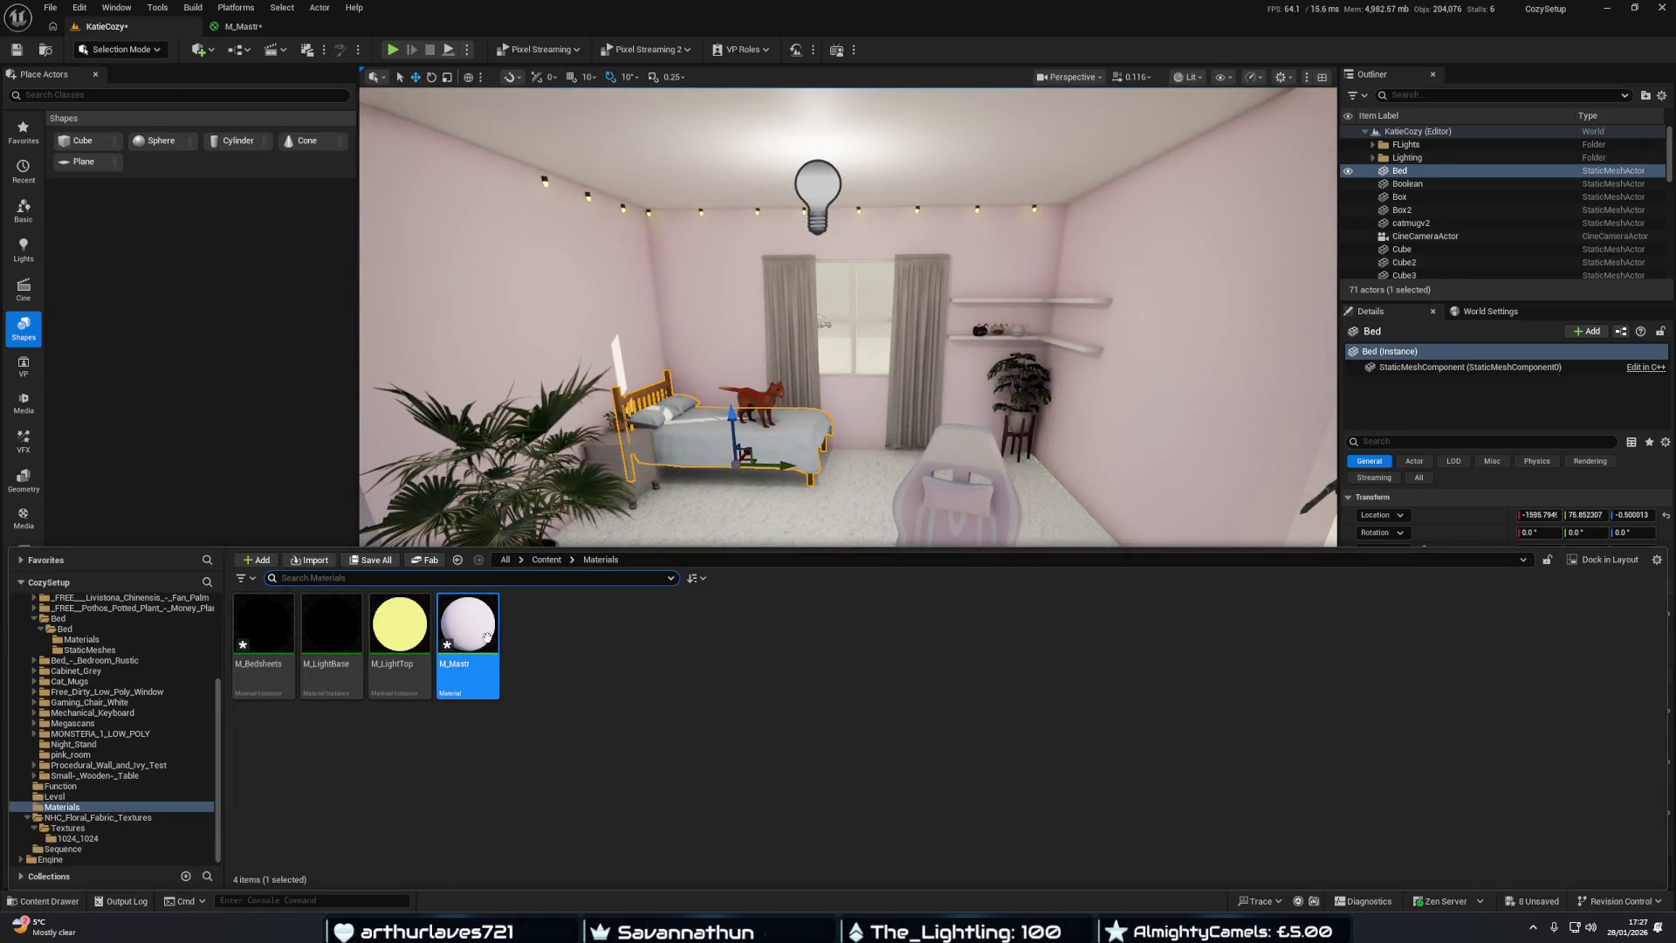
# Create a material instance from M_Mastr and name it M_Walls.
pyautogui.rightClick(486, 636)
pyautogui.click(558, 274)
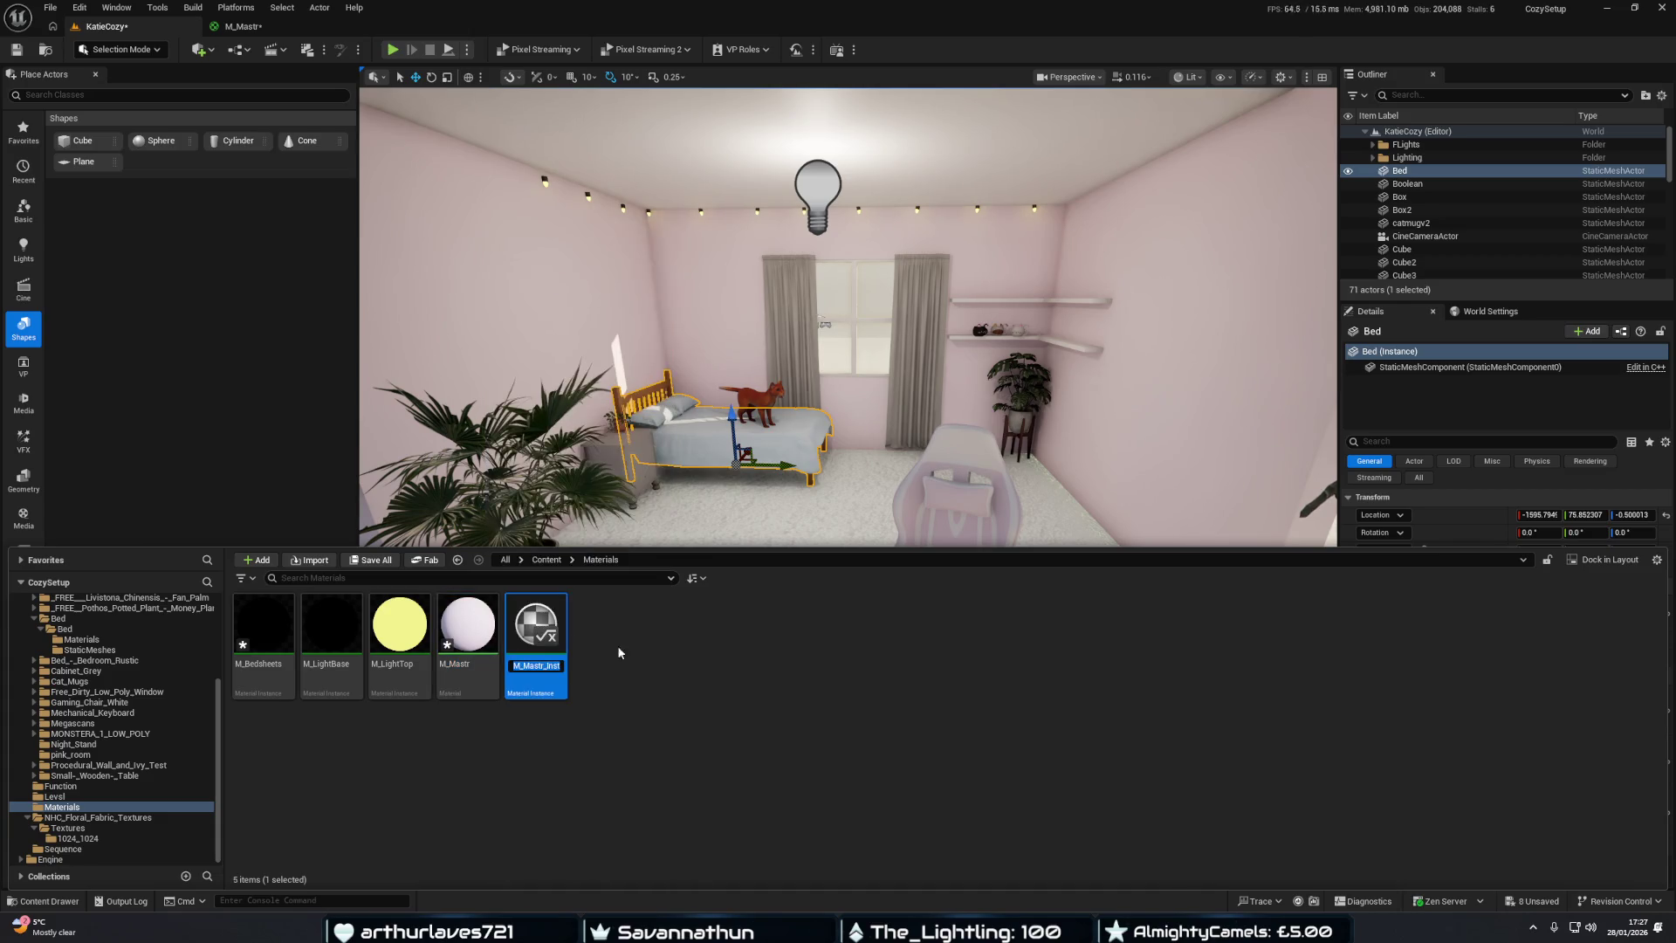
pyautogui.press('BackSpace')
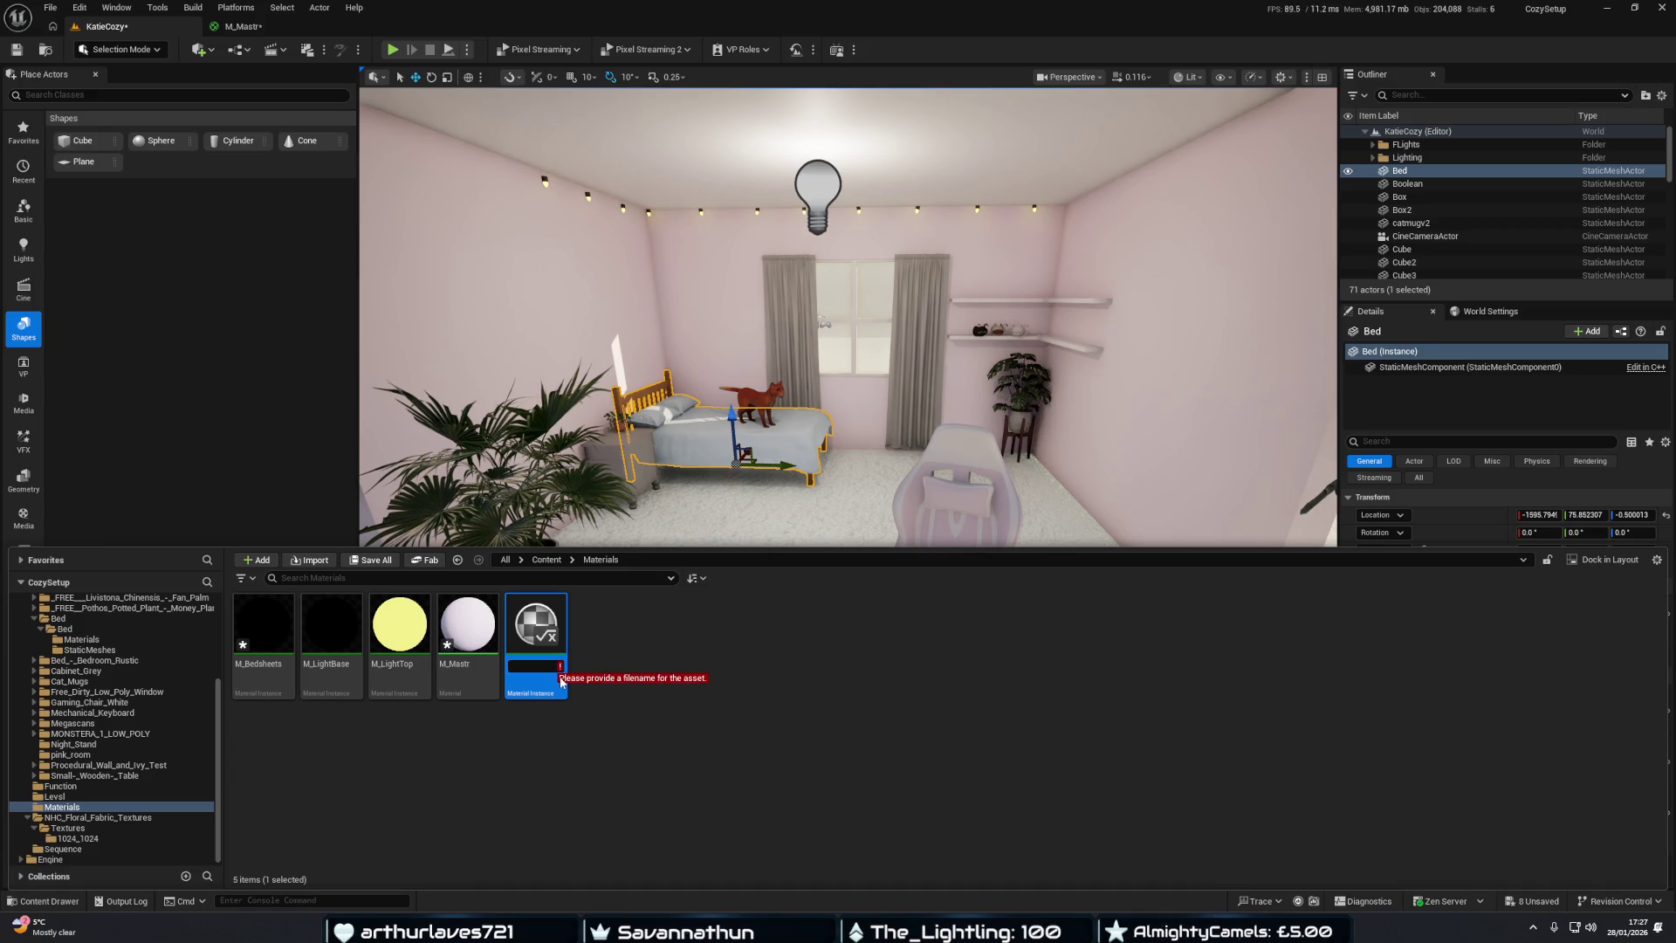
pyautogui.write('M_Walls')
pyautogui.press('Return')
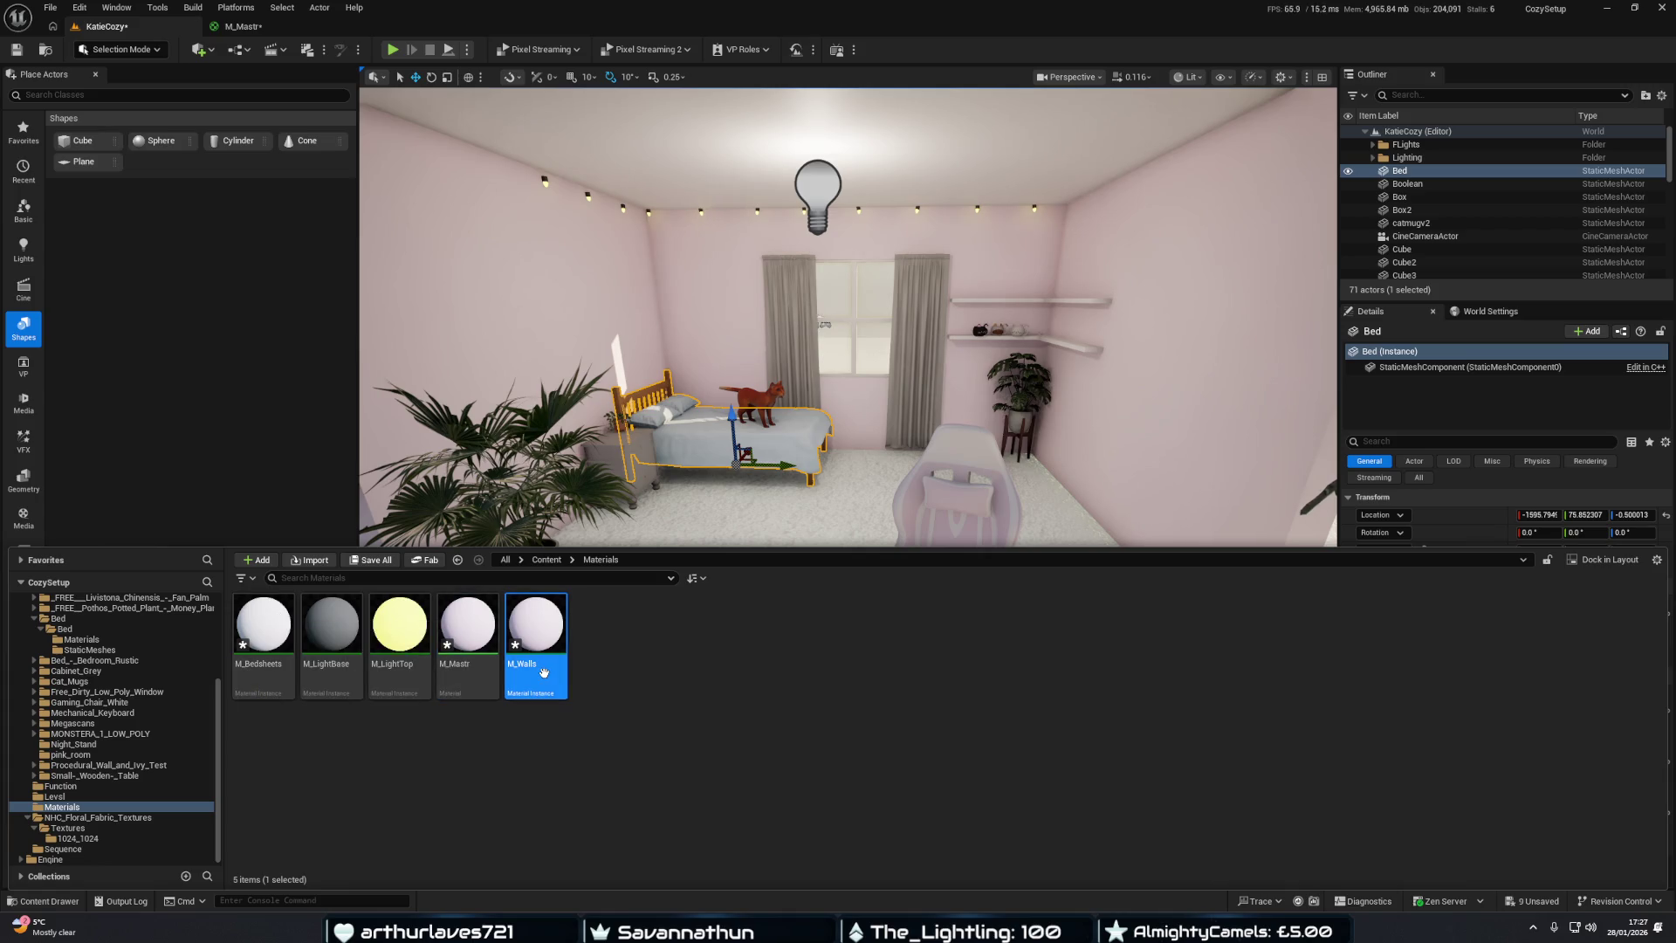
pyautogui.click(262, 635)
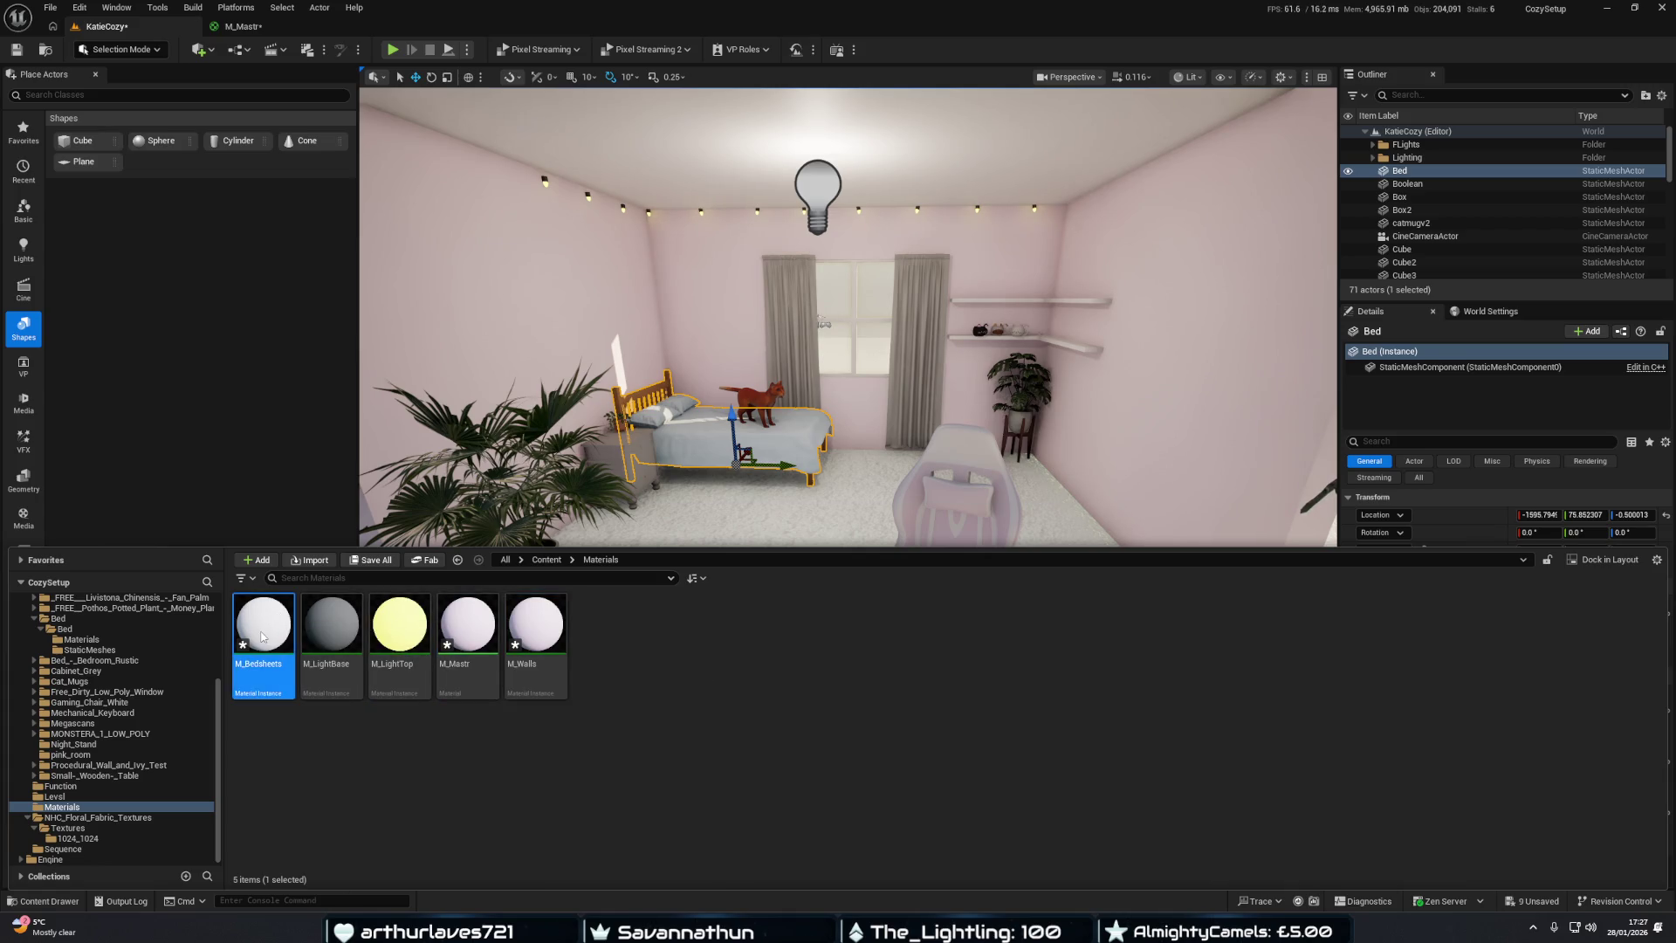
# Open the M_Bedsheets instance to check its parent M_Mastr, then close it and return to KatieCozy.
pyautogui.doubleClick(262, 636)
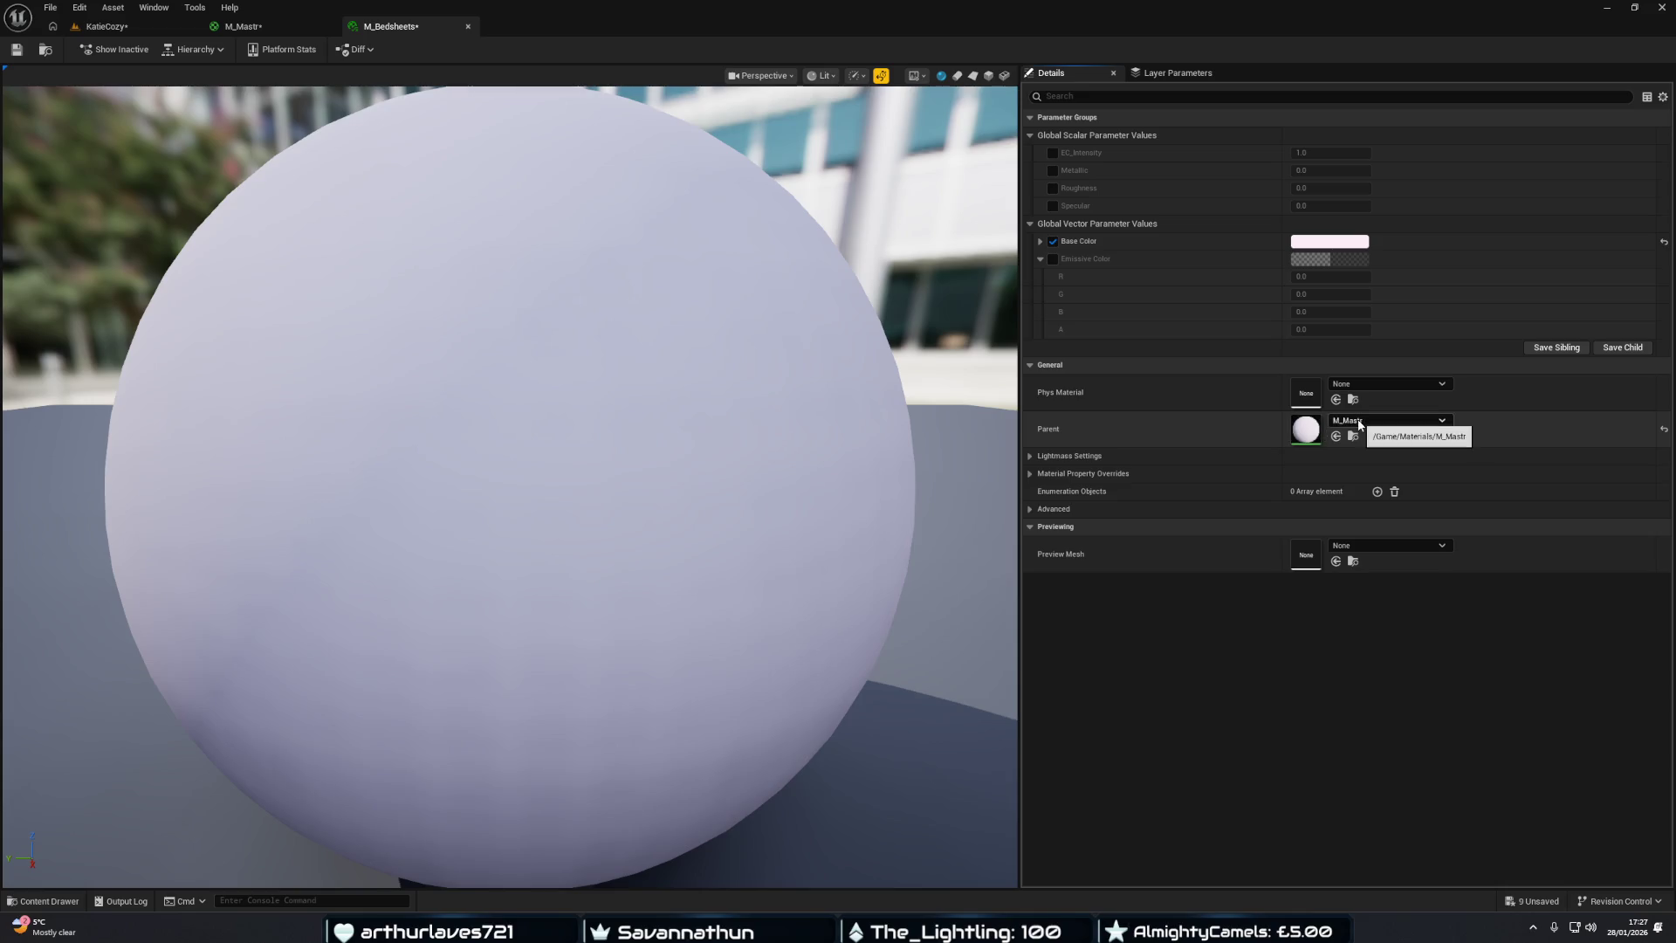
pyautogui.click(1353, 435)
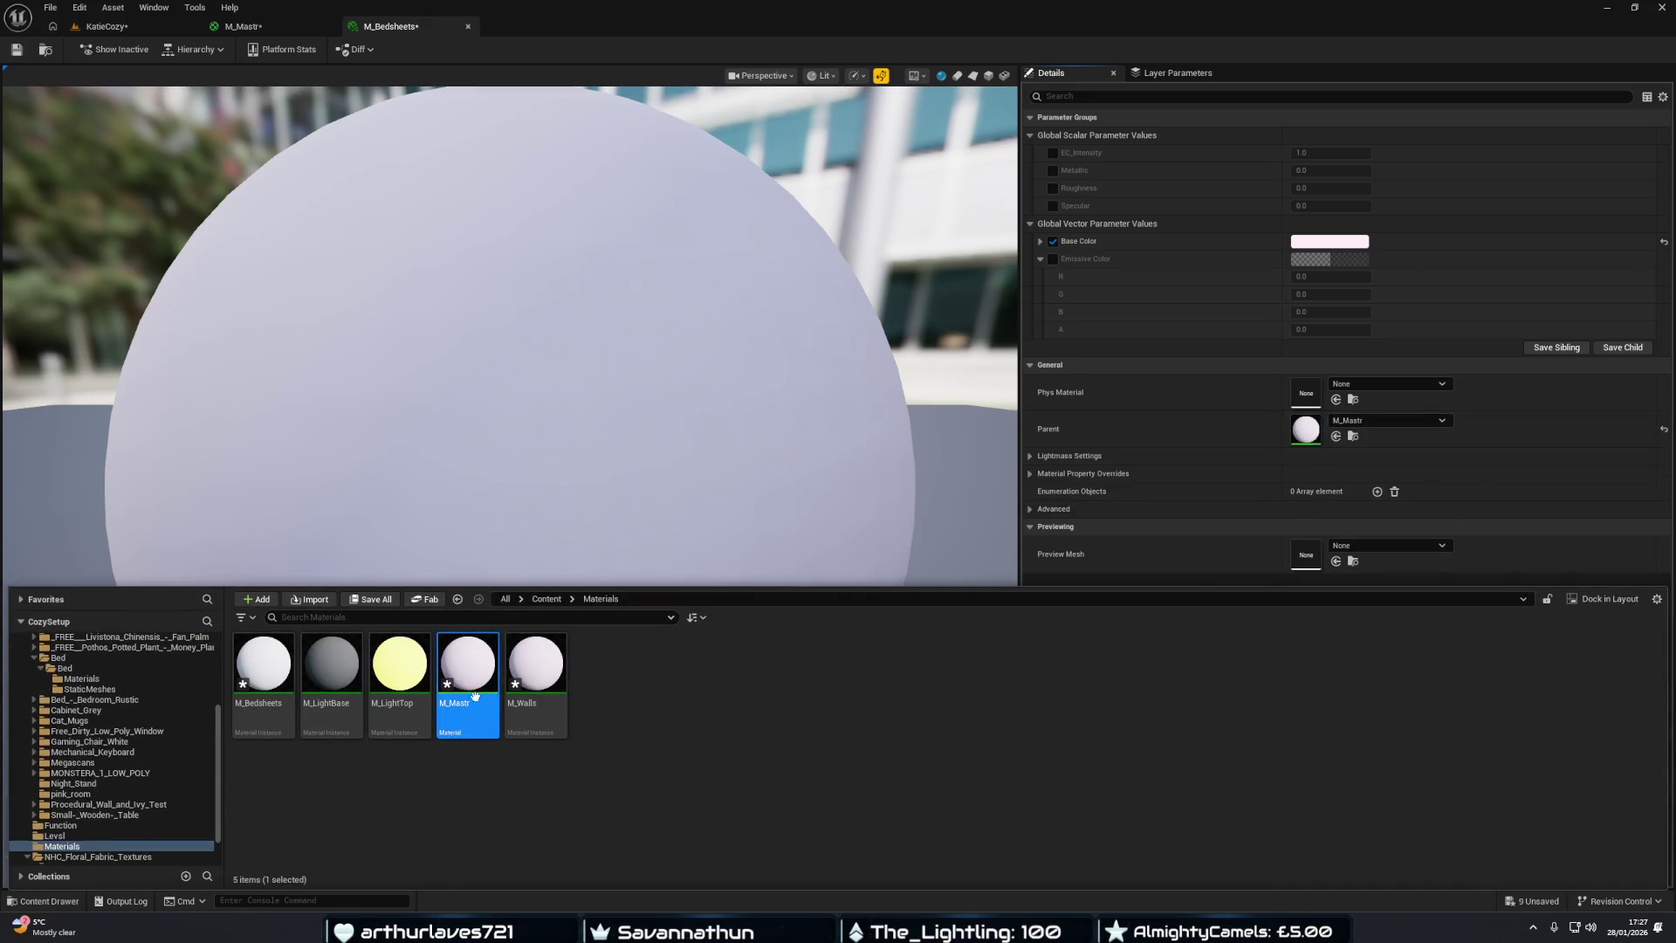
pyautogui.click(720, 789)
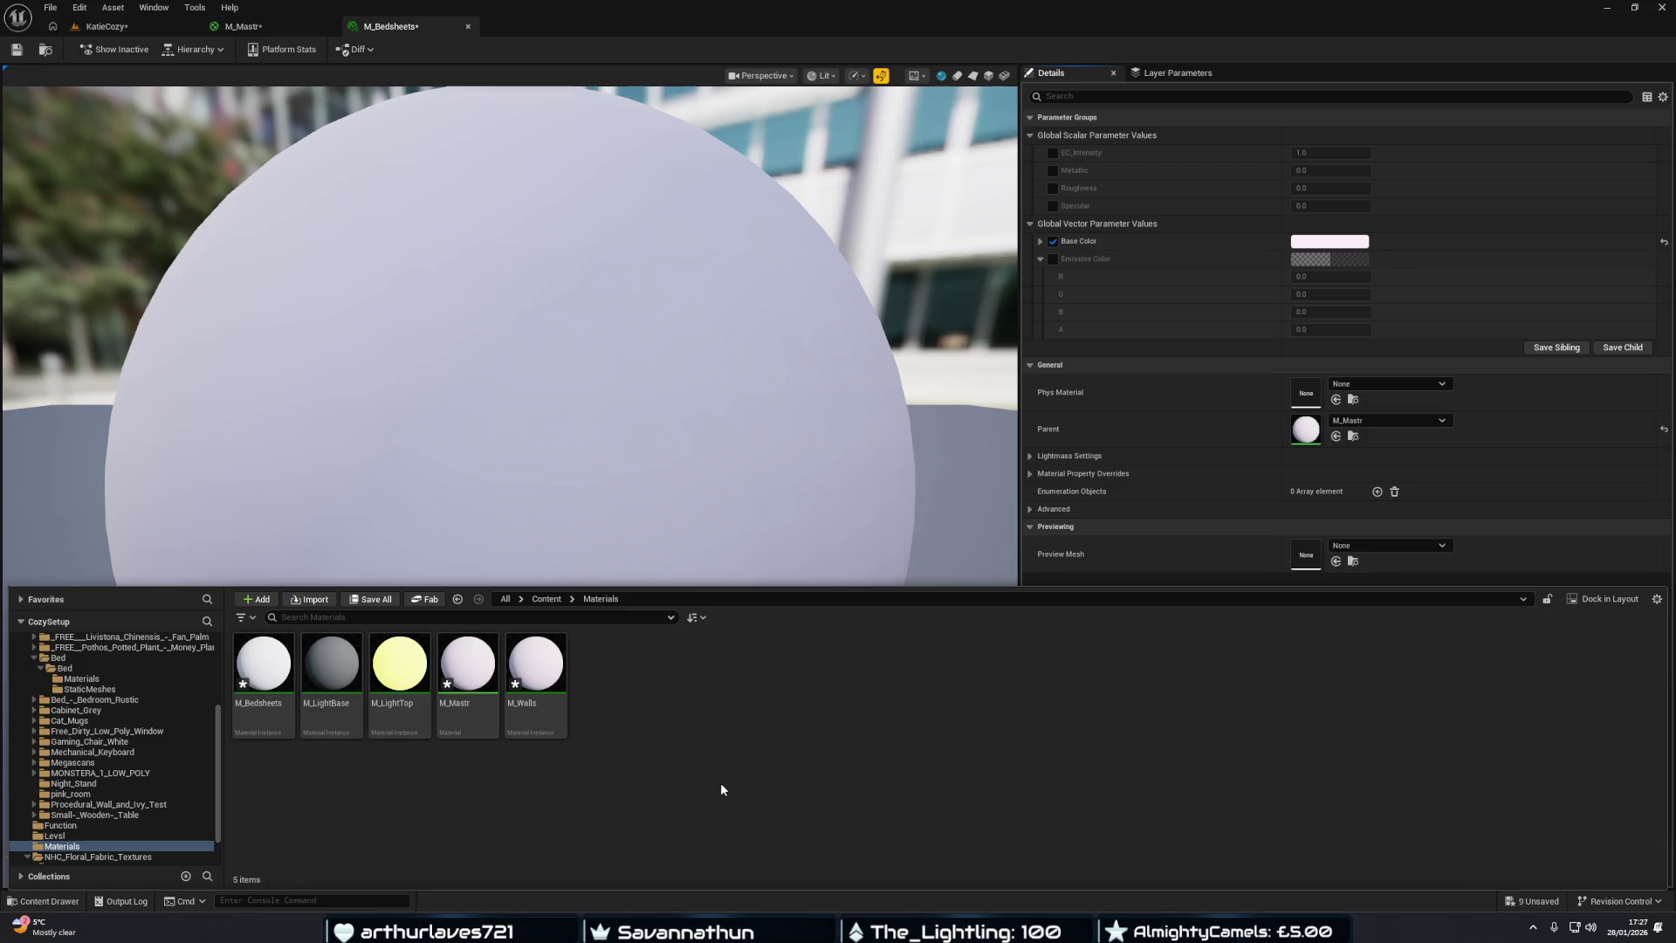
pyautogui.moveTo(270, 678)
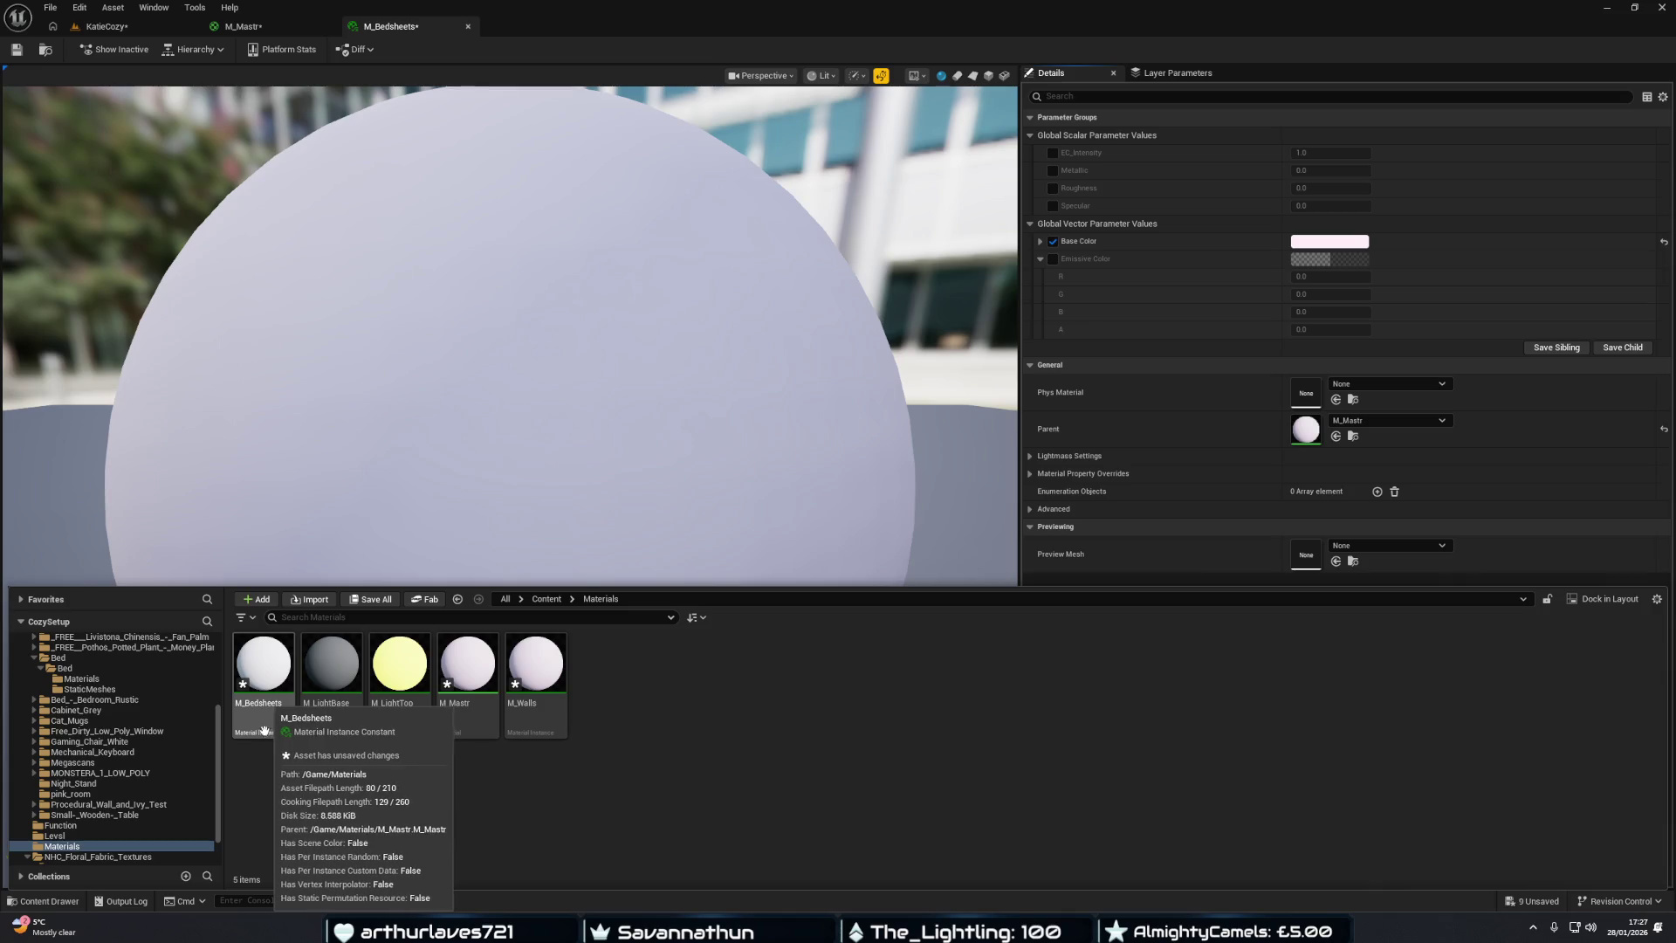
pyautogui.click(261, 680)
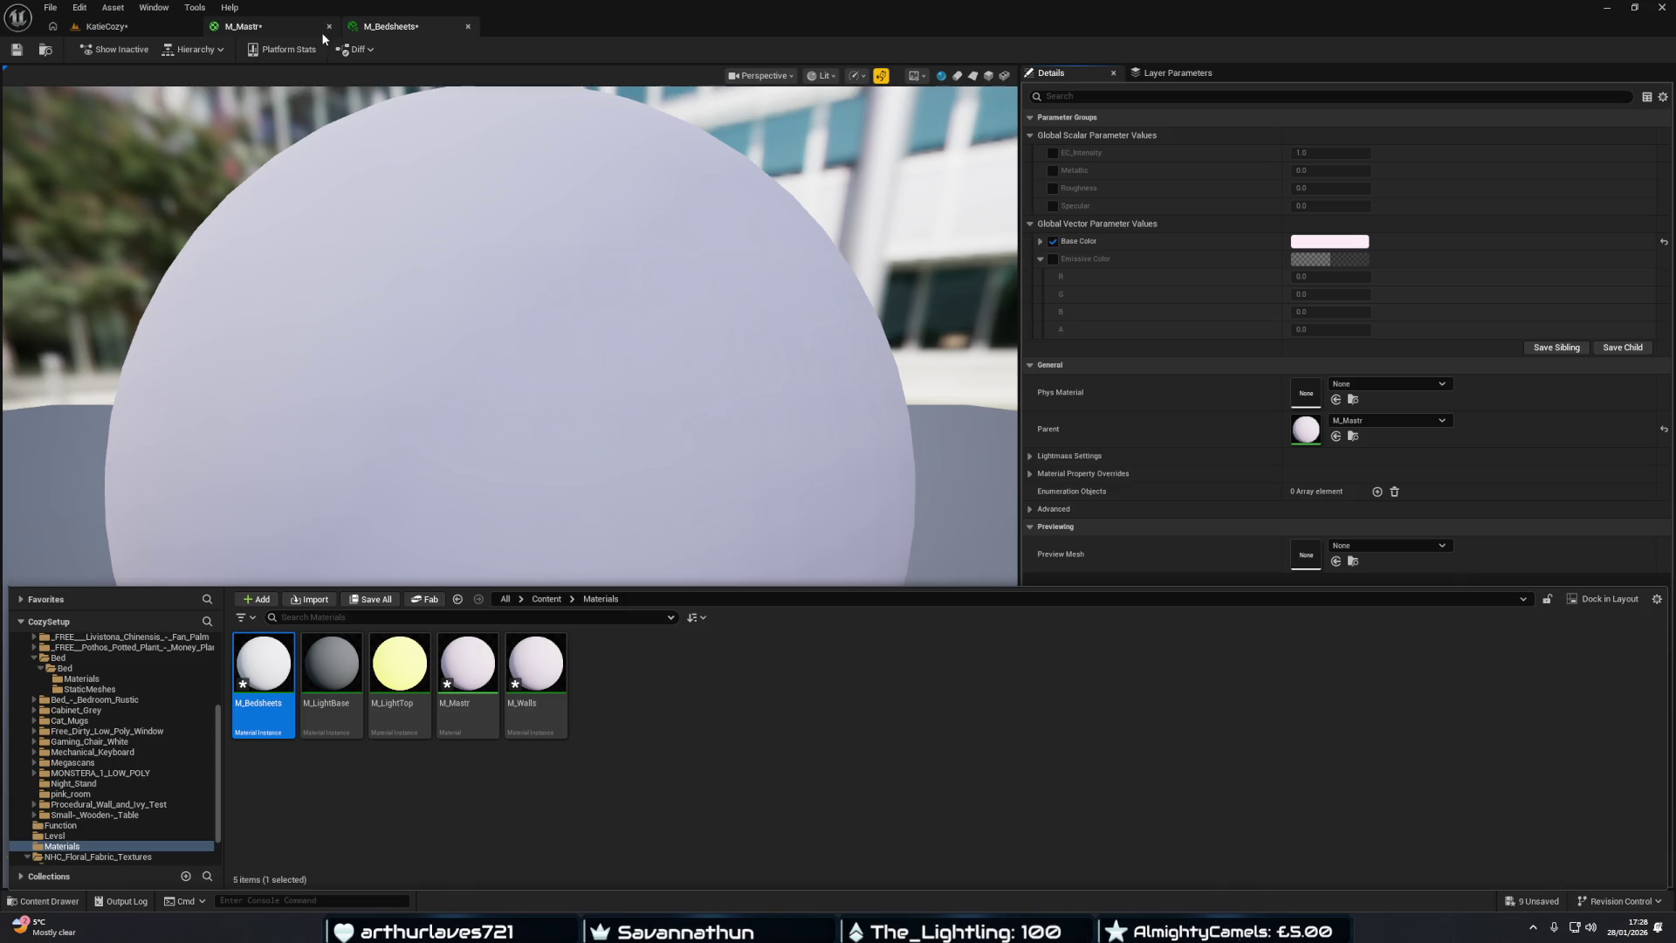
pyautogui.click(468, 26)
pyautogui.click(105, 26)
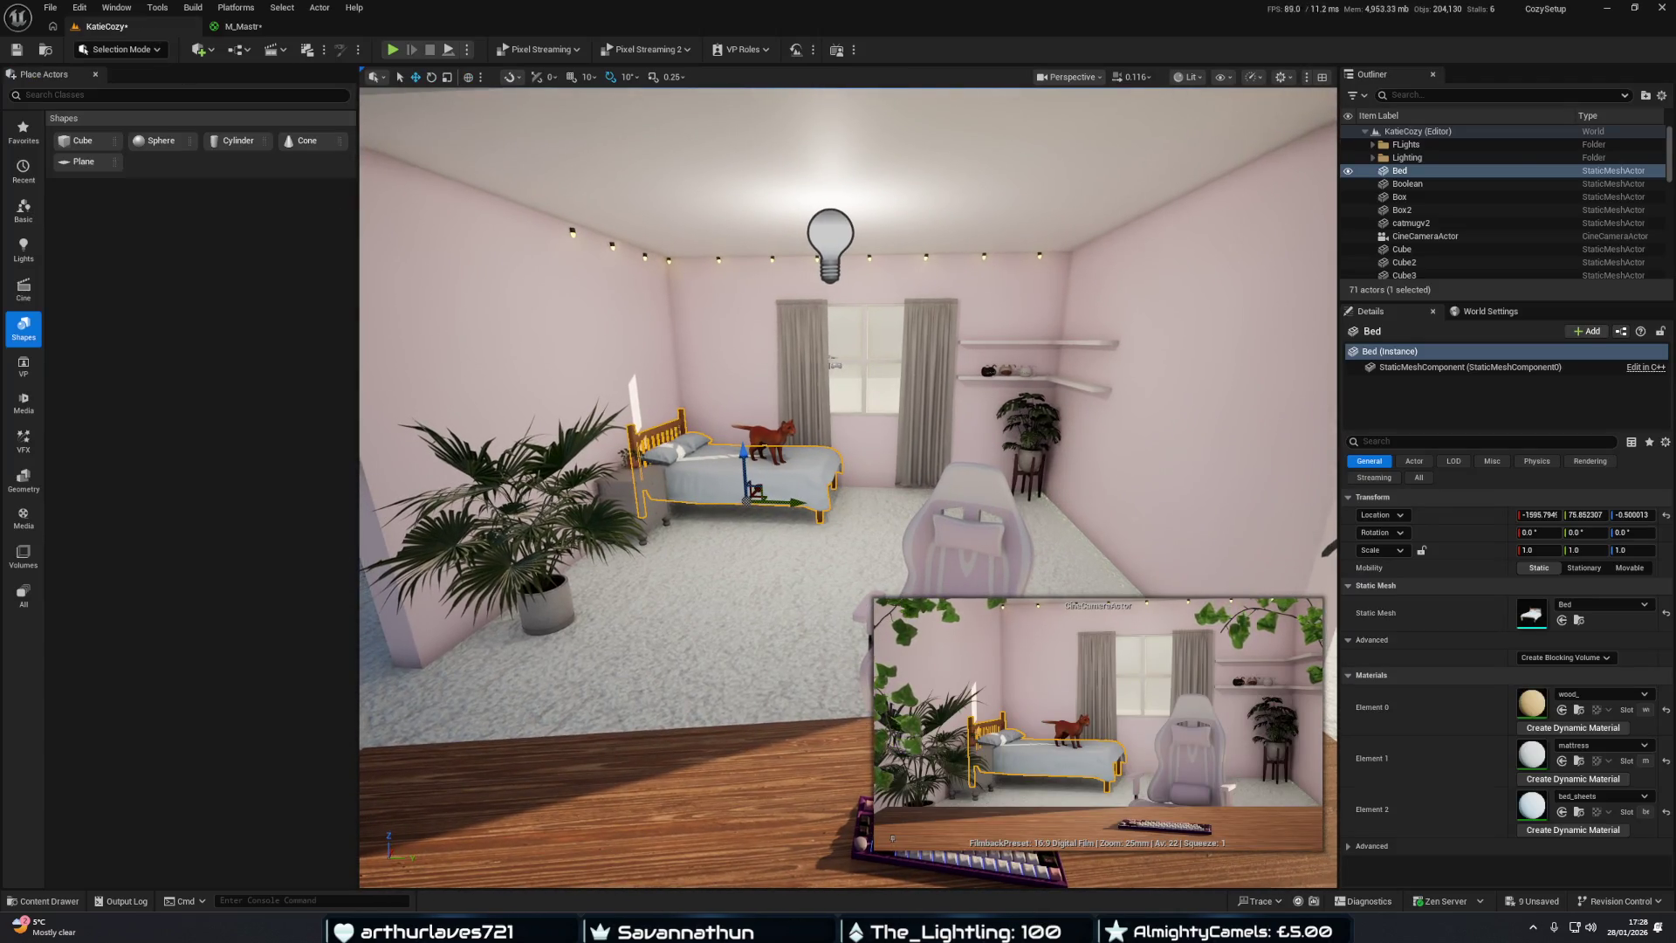
# Open the Content Drawer on the Materials folder and clear the asset selection.
pyautogui.hotkey('ctrl', 'space')
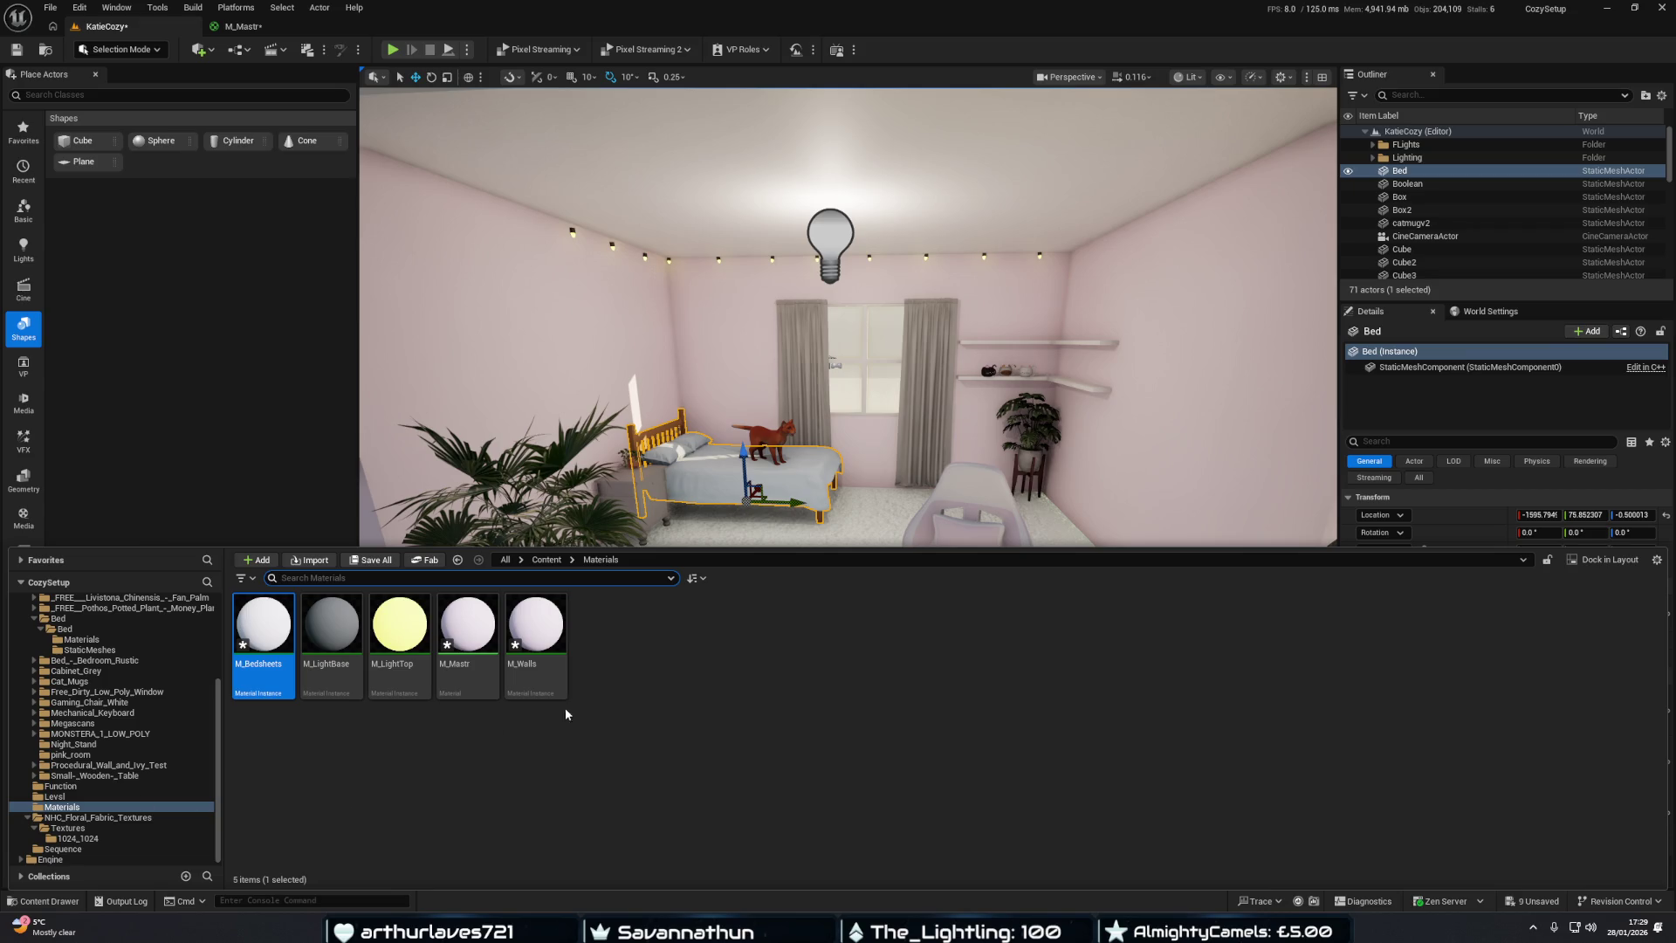
pyautogui.click(852, 768)
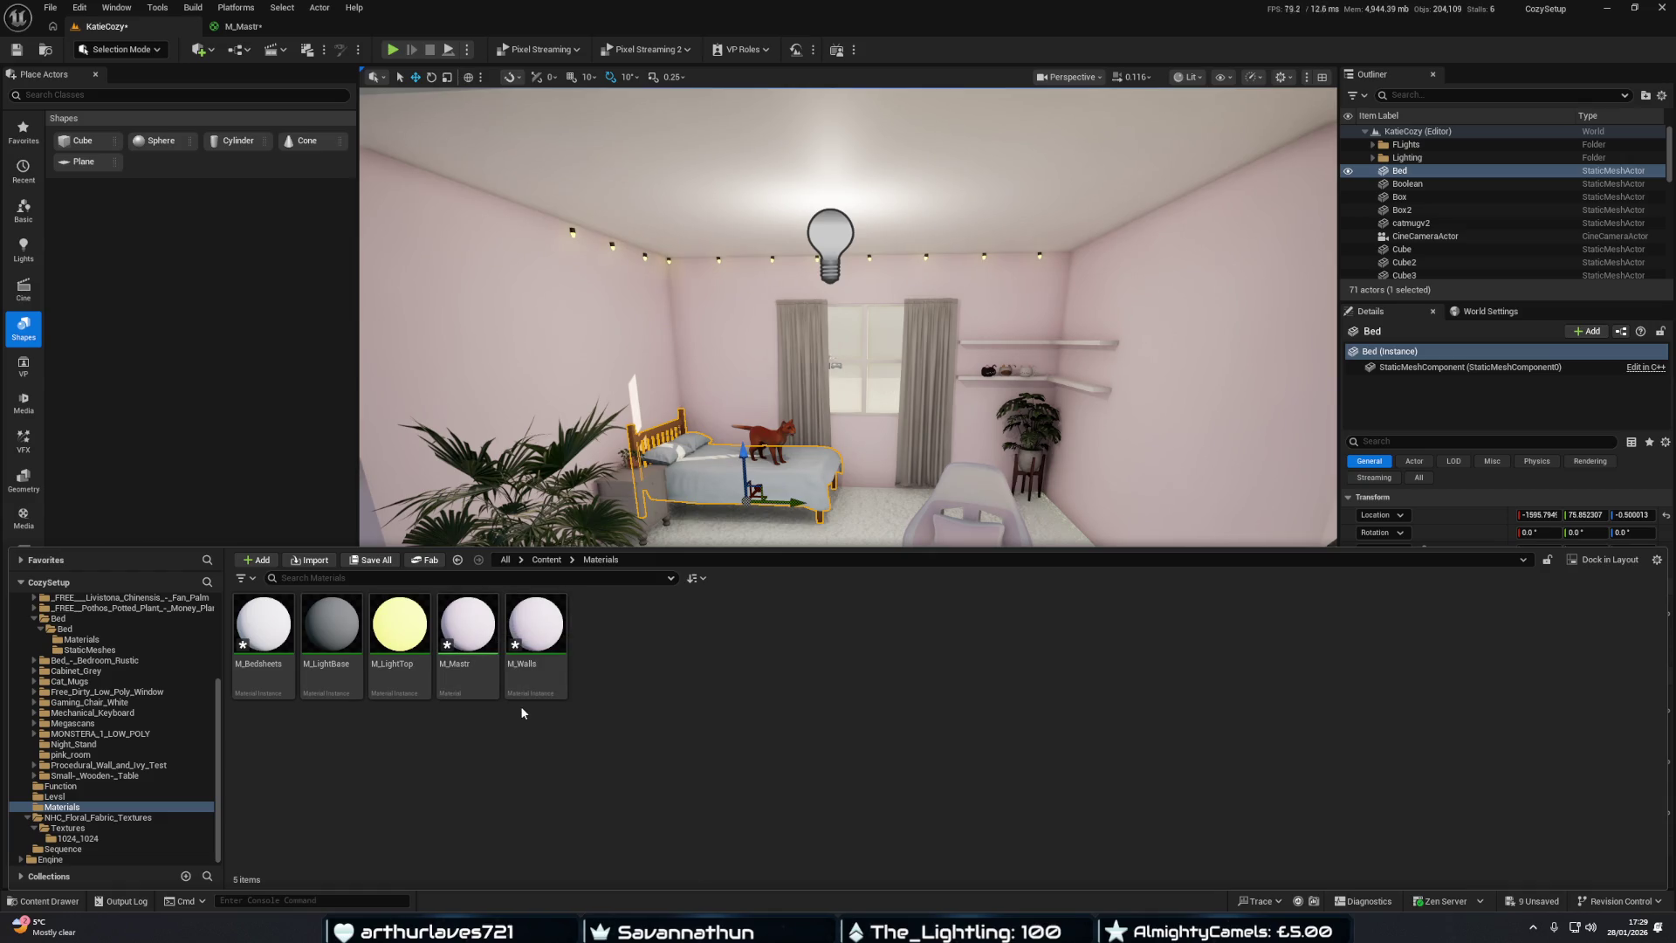
# Duplicate M_Mastr and rename the copy to M_BedsheetsM.
pyautogui.rightClick(468, 620)
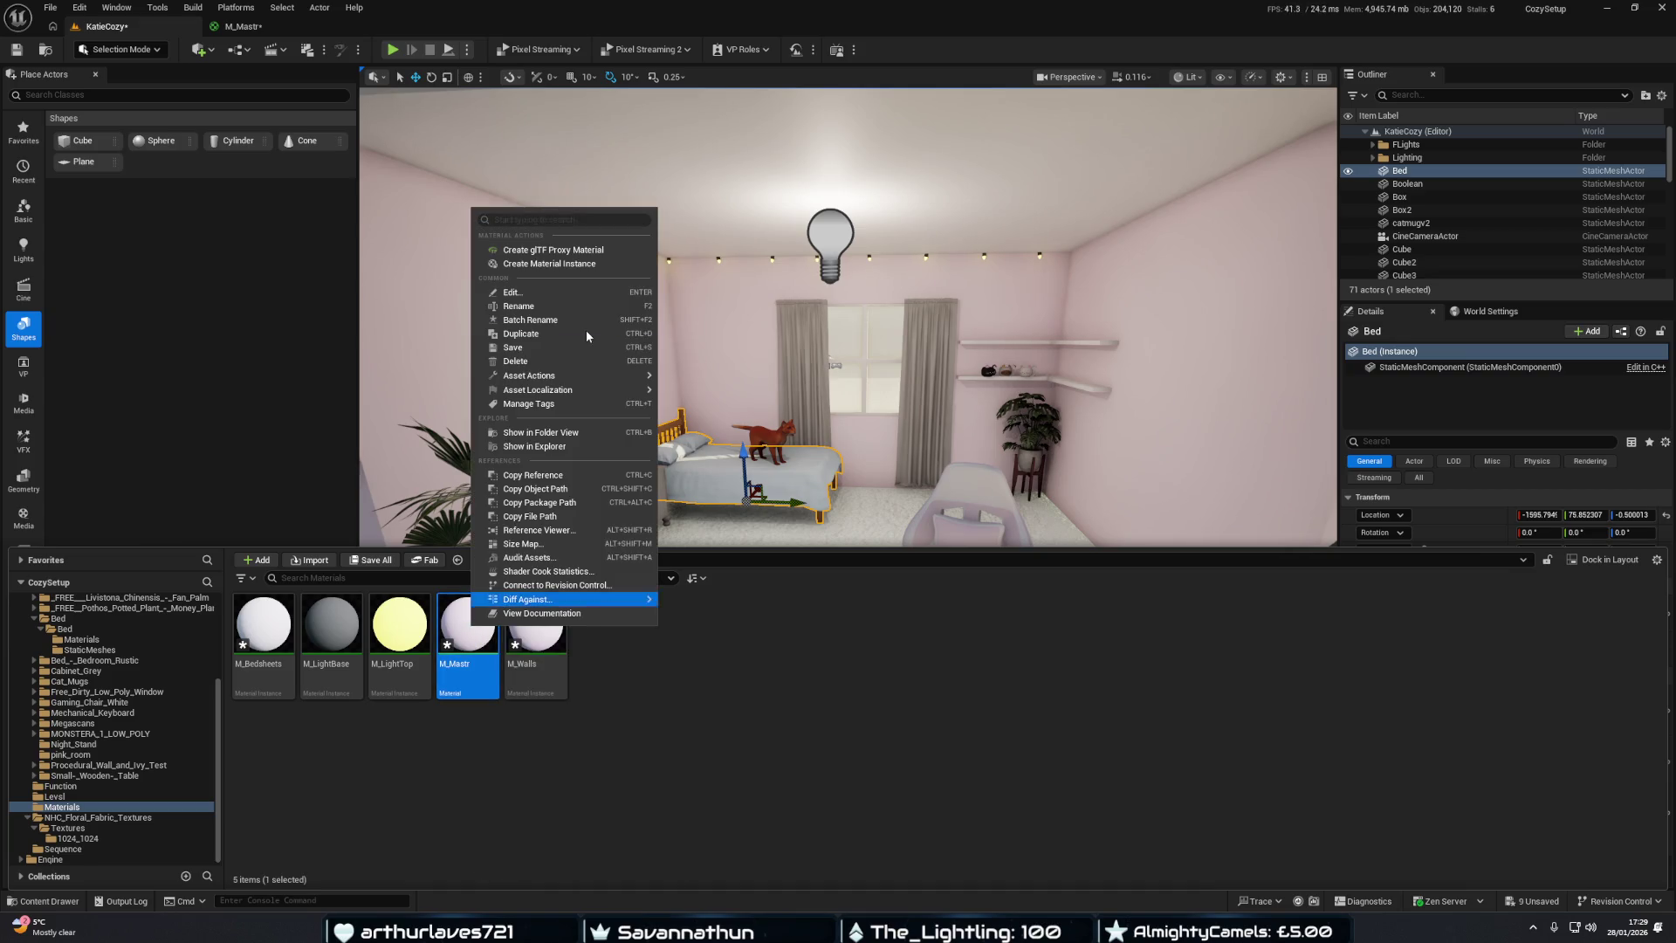
pyautogui.click(558, 333)
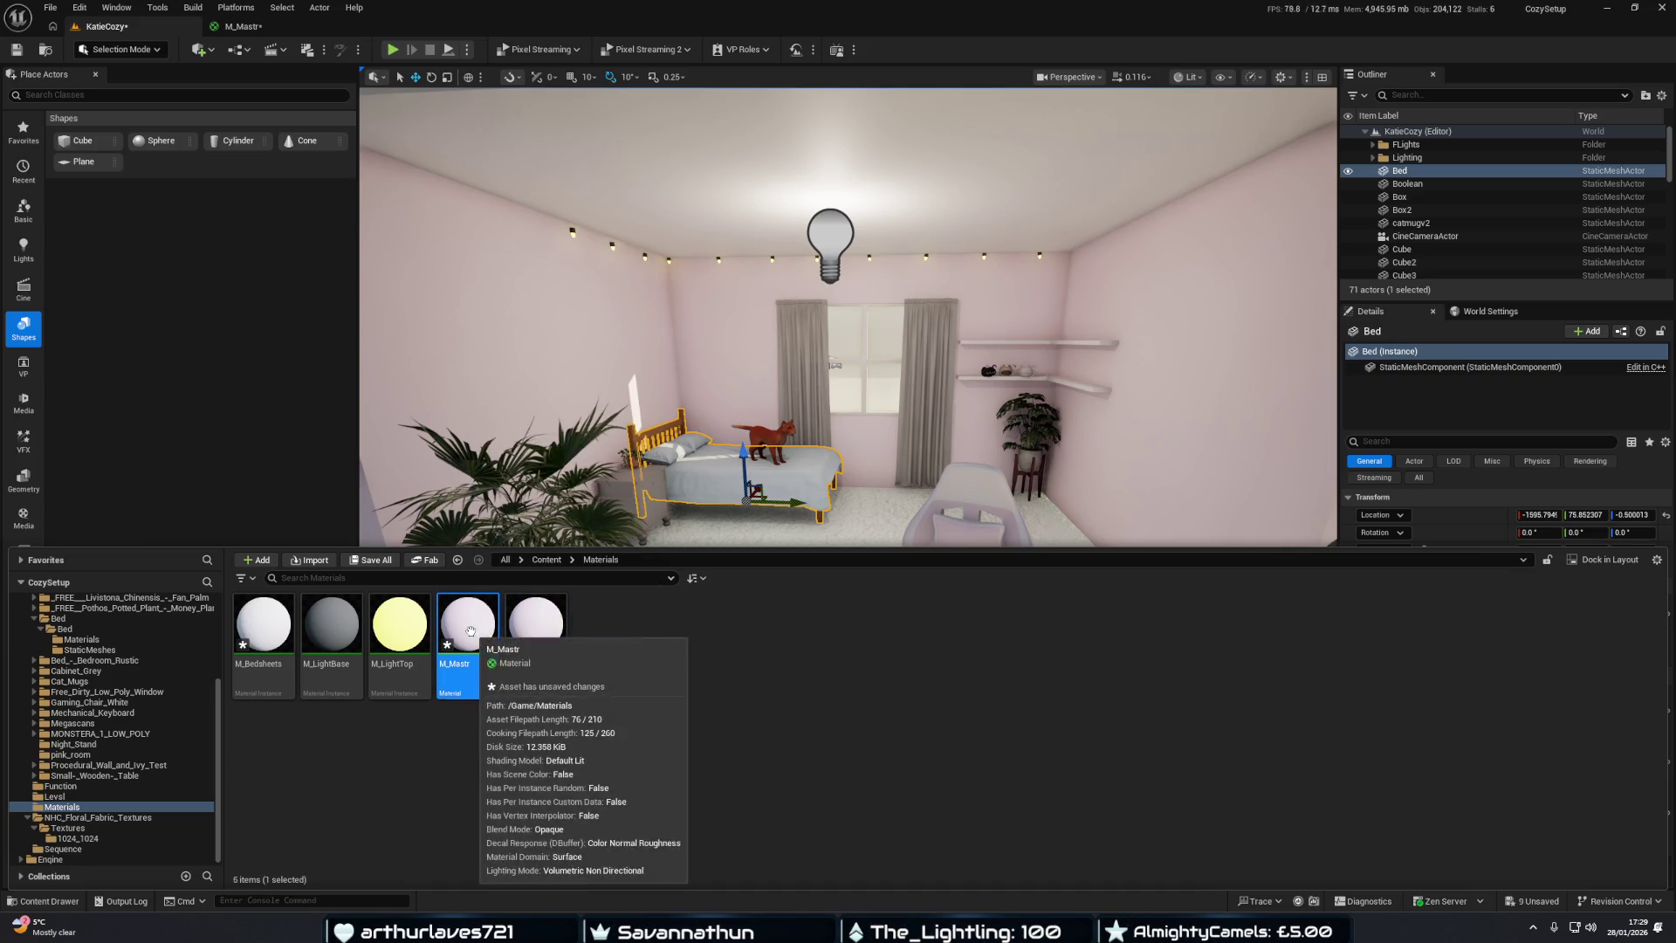
pyautogui.click(551, 670)
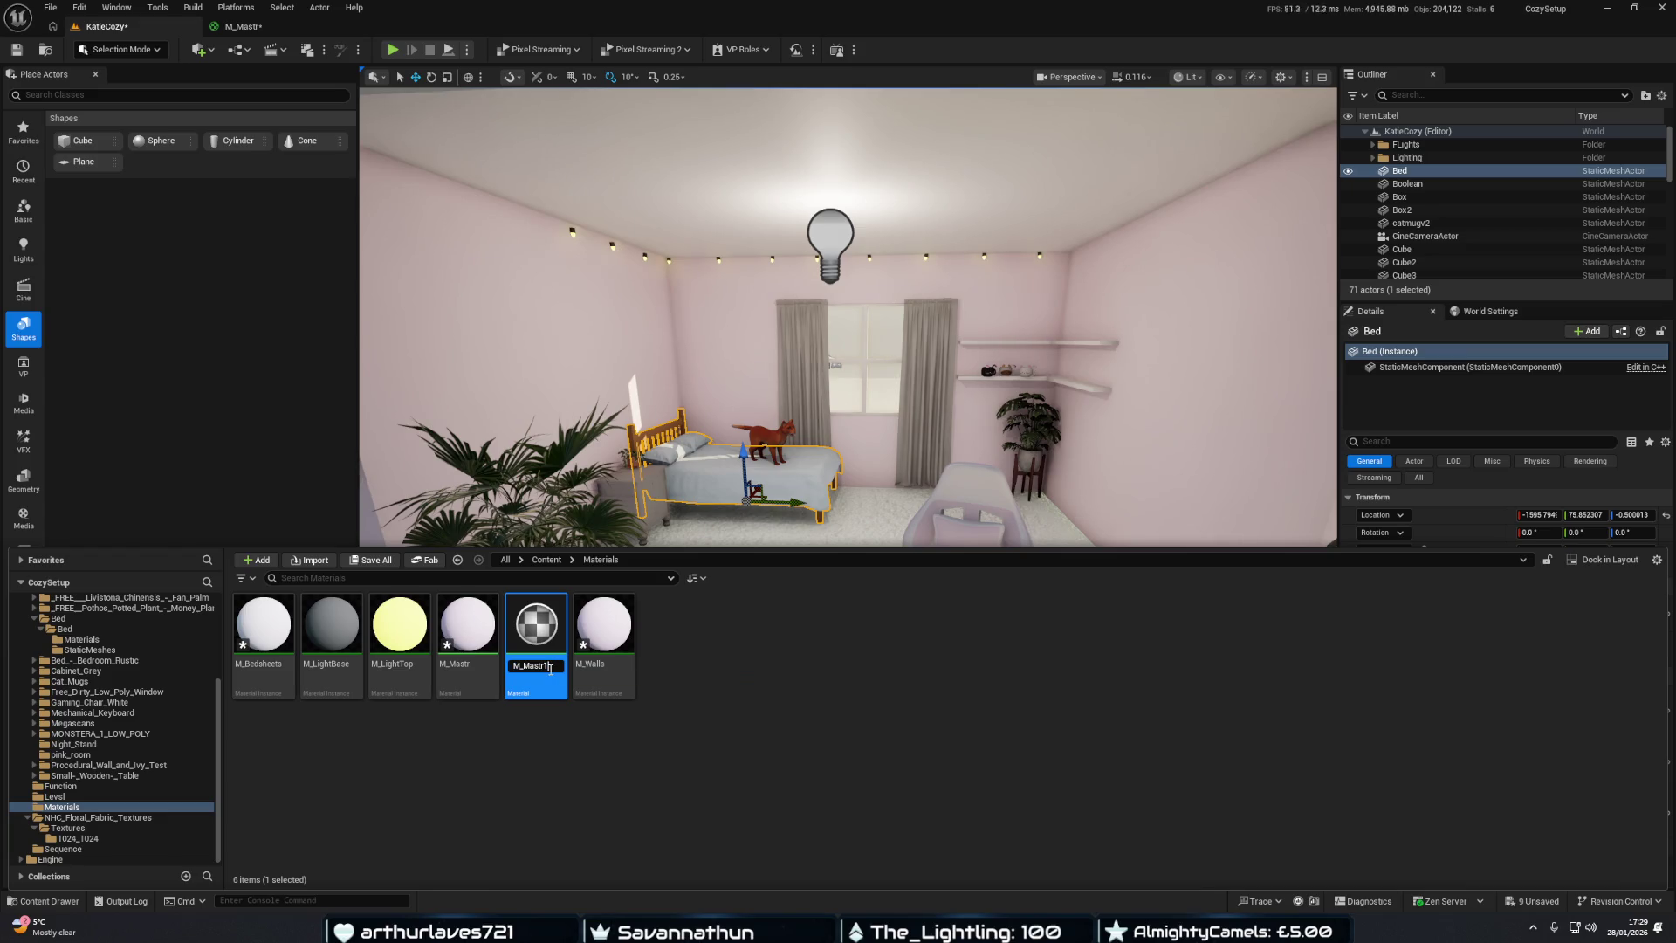
pyautogui.press('BackSpace')
pyautogui.press('BackSpace')
pyautogui.write('eets')
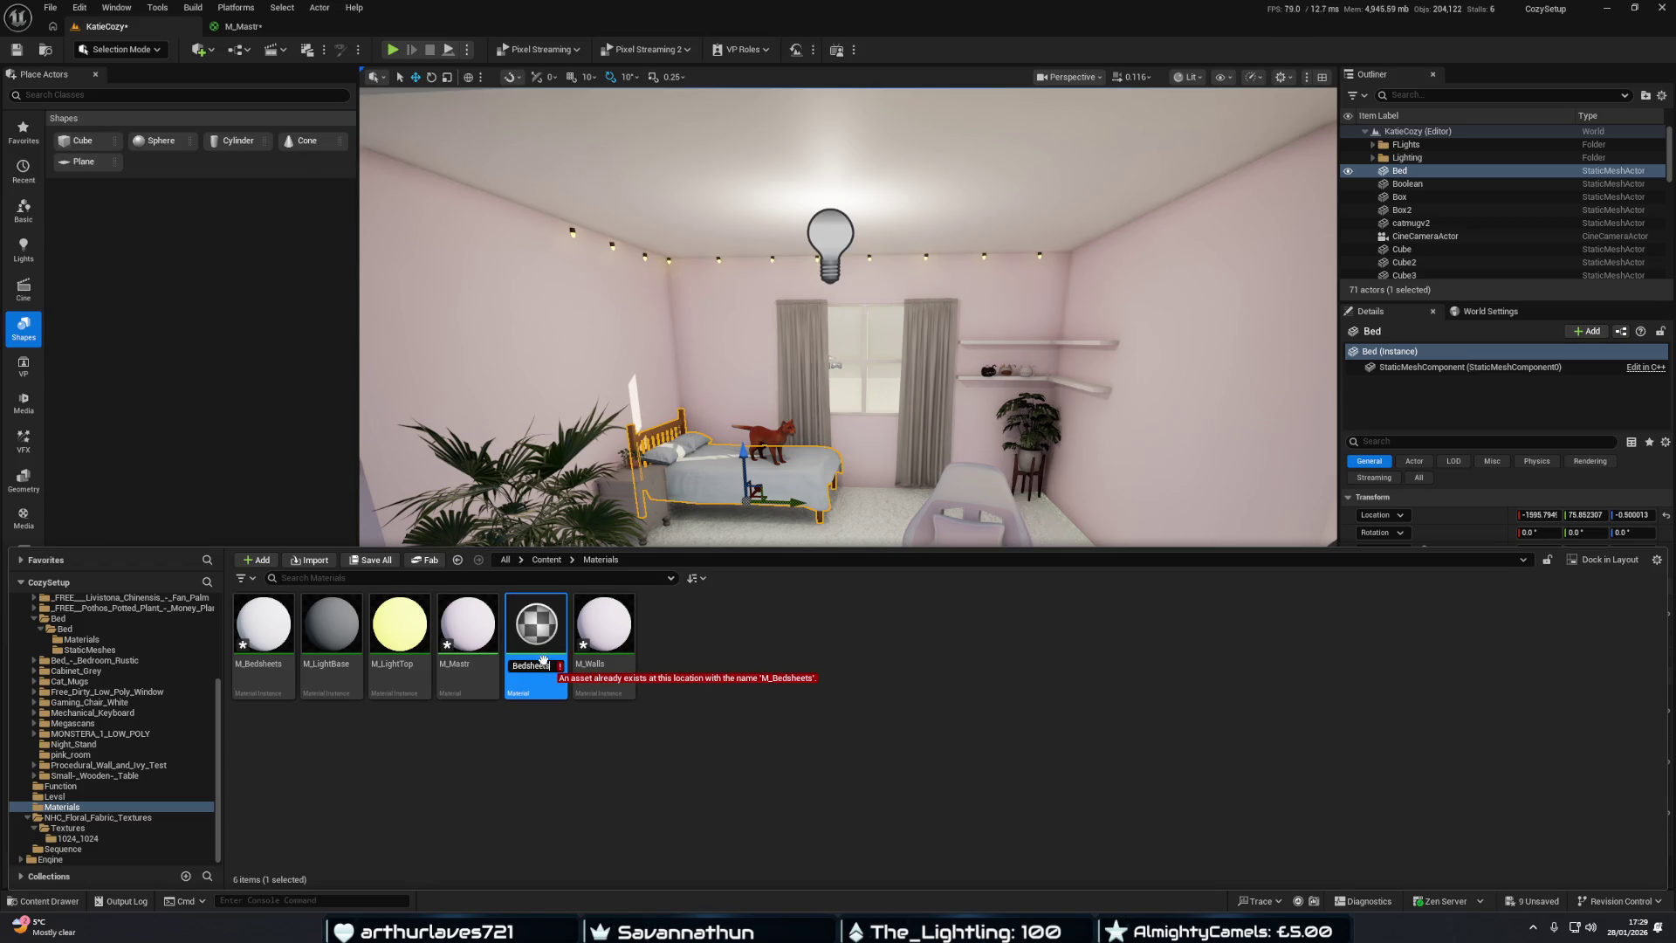
pyautogui.press('Home')
pyautogui.press('Delete')
pyautogui.press('Delete')
pyautogui.write('M_')
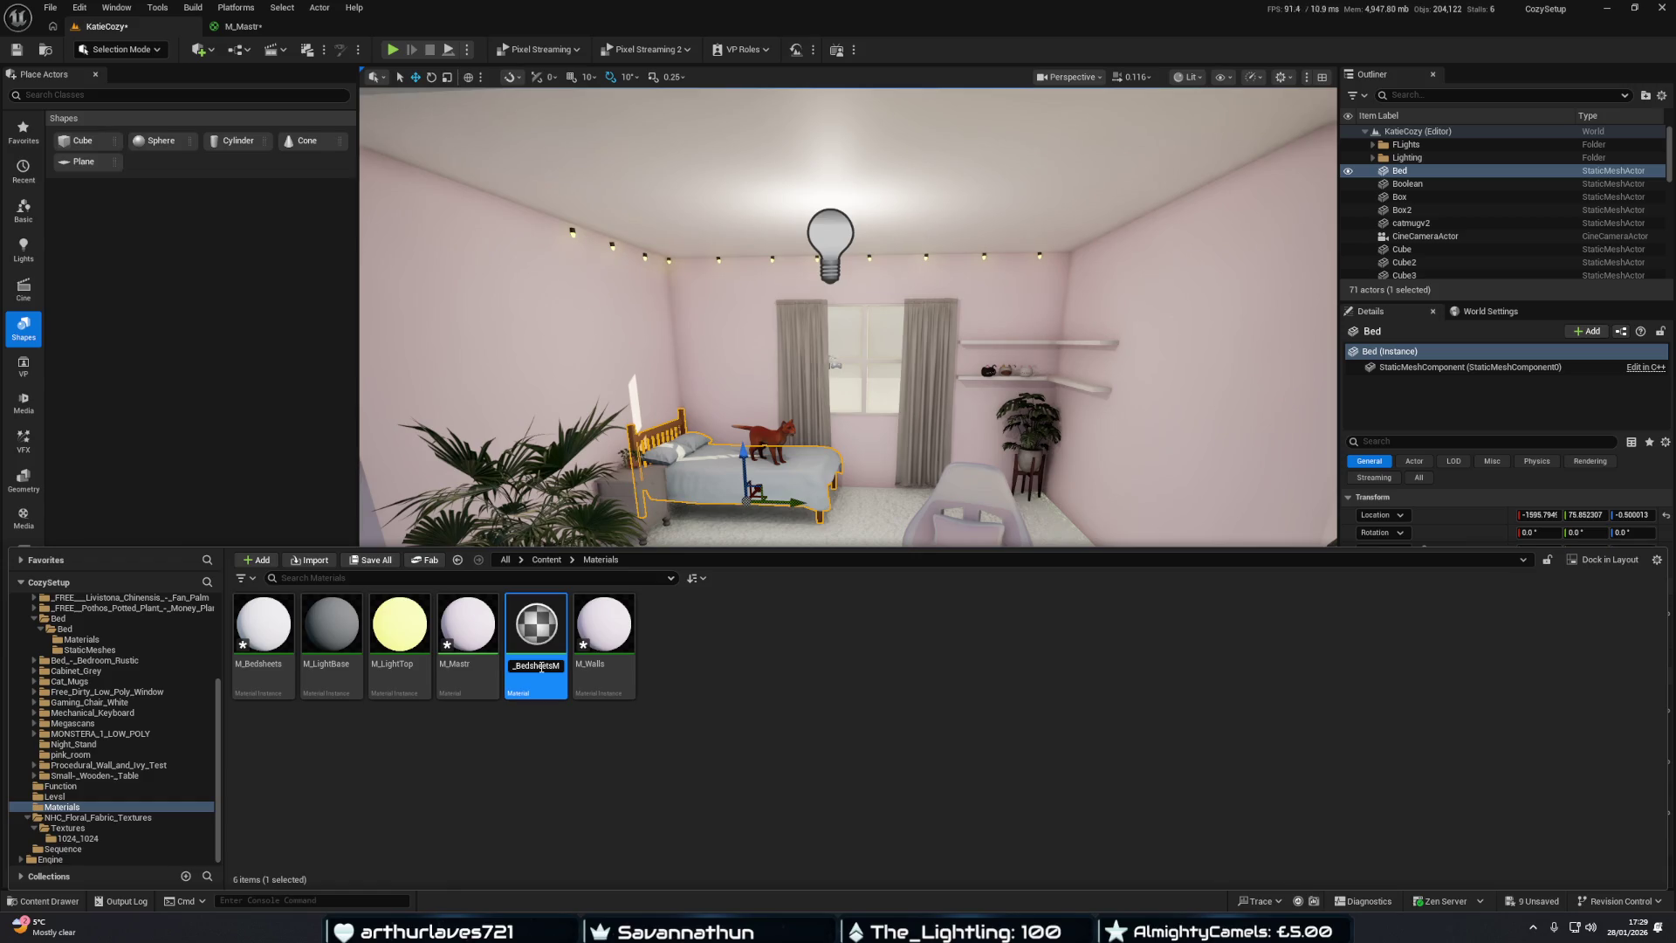
pyautogui.press('Return')
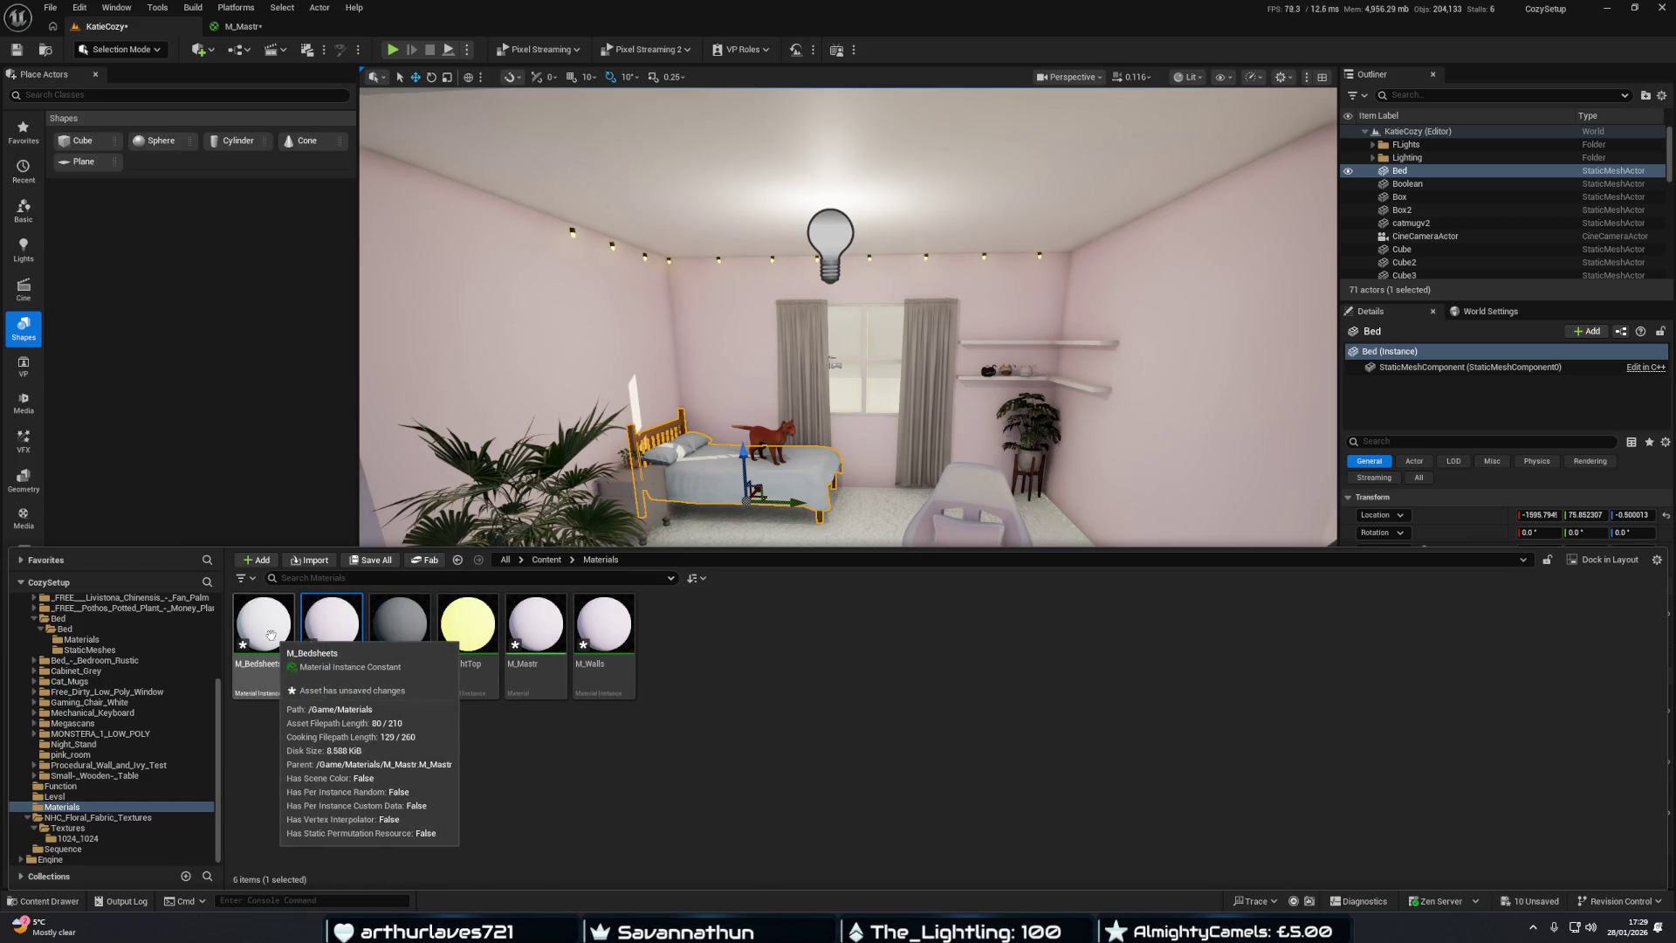
# Open M_BedsheetsM and add the floral T_FFT_26 texture from the 1024_1024 folder to its graph.
pyautogui.doubleClick(338, 638)
pyautogui.moveTo(867, 326)
pyautogui.mouseDown()
pyautogui.moveTo(902, 412)
pyautogui.moveTo(922, 286)
pyautogui.moveTo(911, 386)
pyautogui.mouseUp()
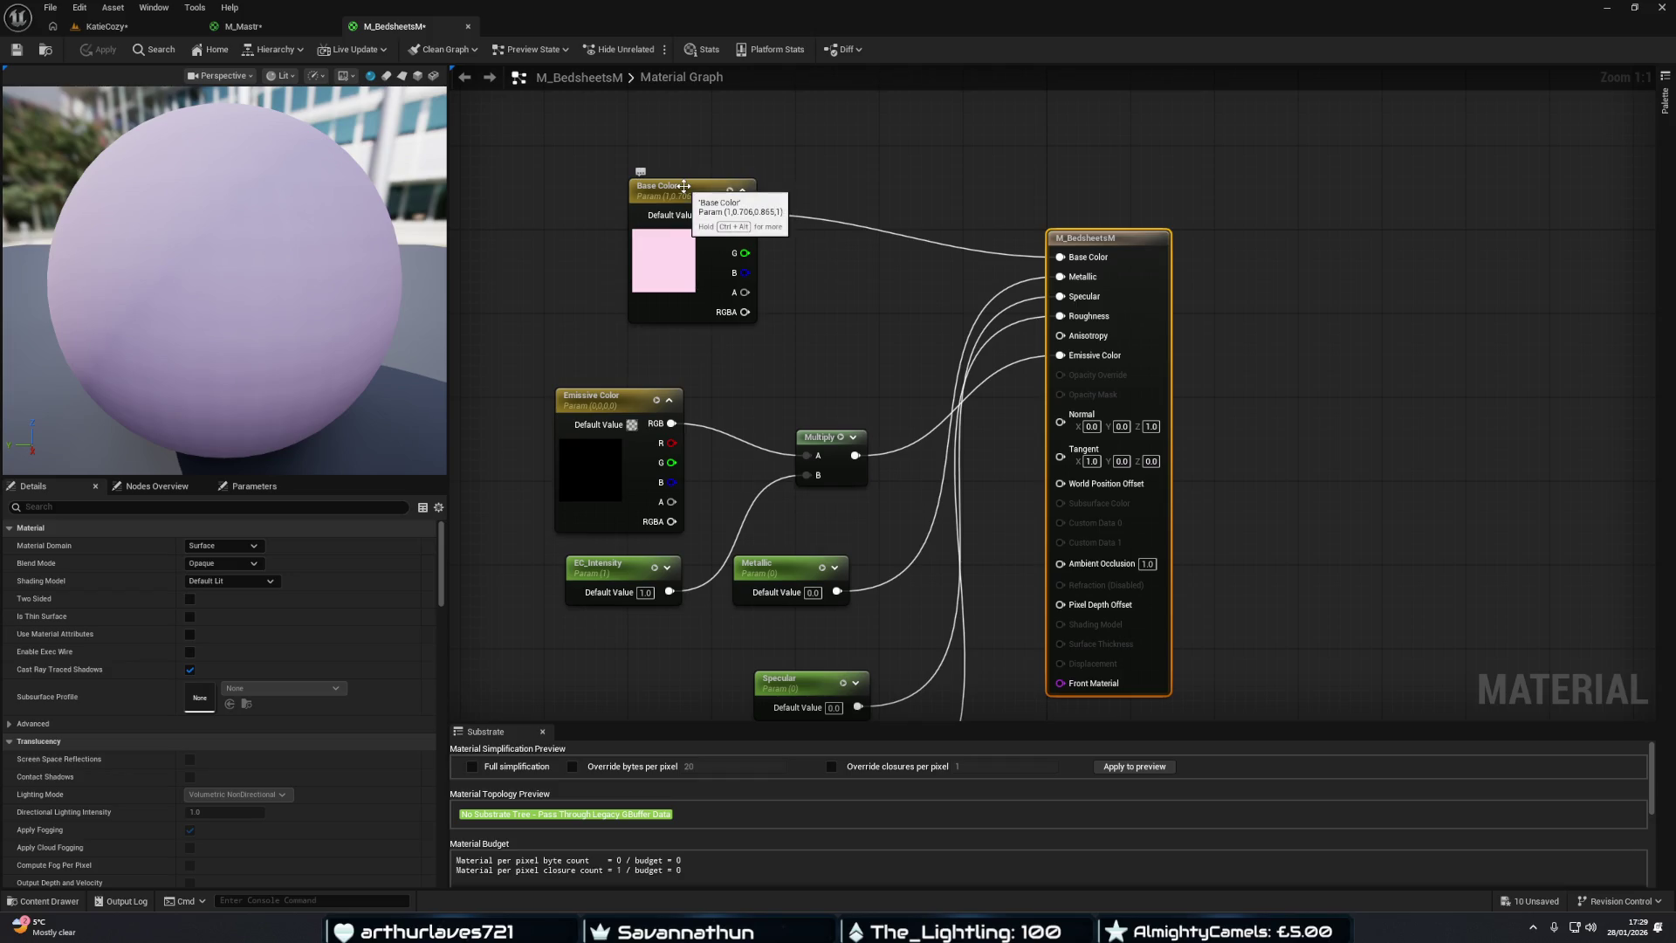
pyautogui.hotkey('ctrl', 'space')
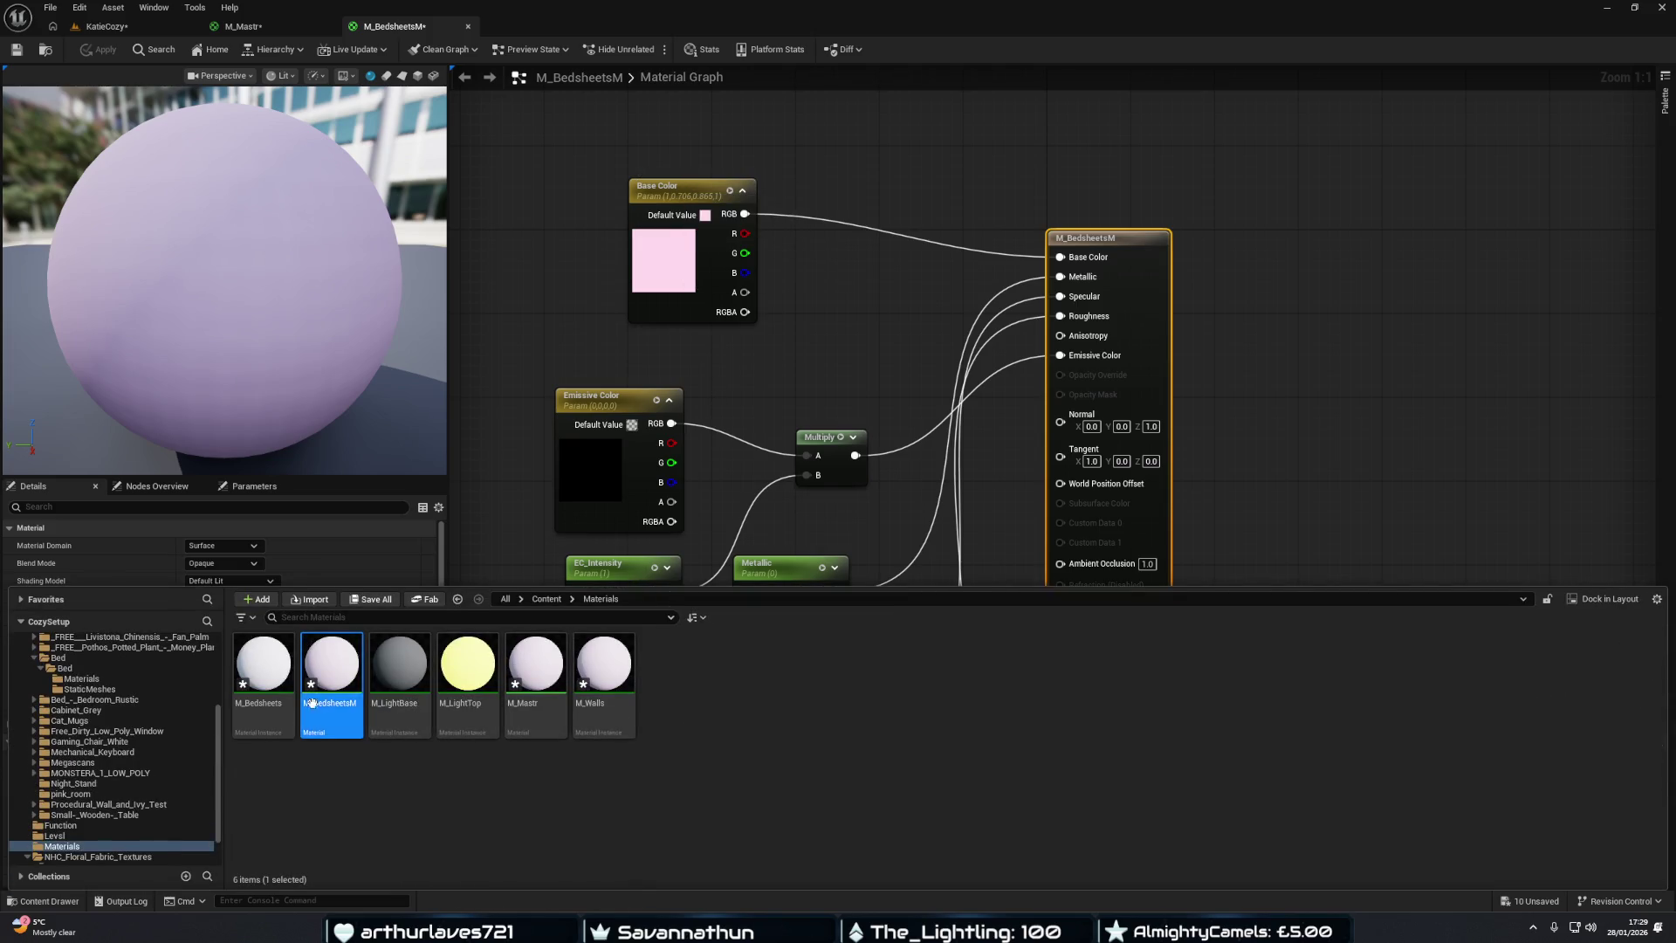
pyautogui.click(27, 856)
pyautogui.click(67, 846)
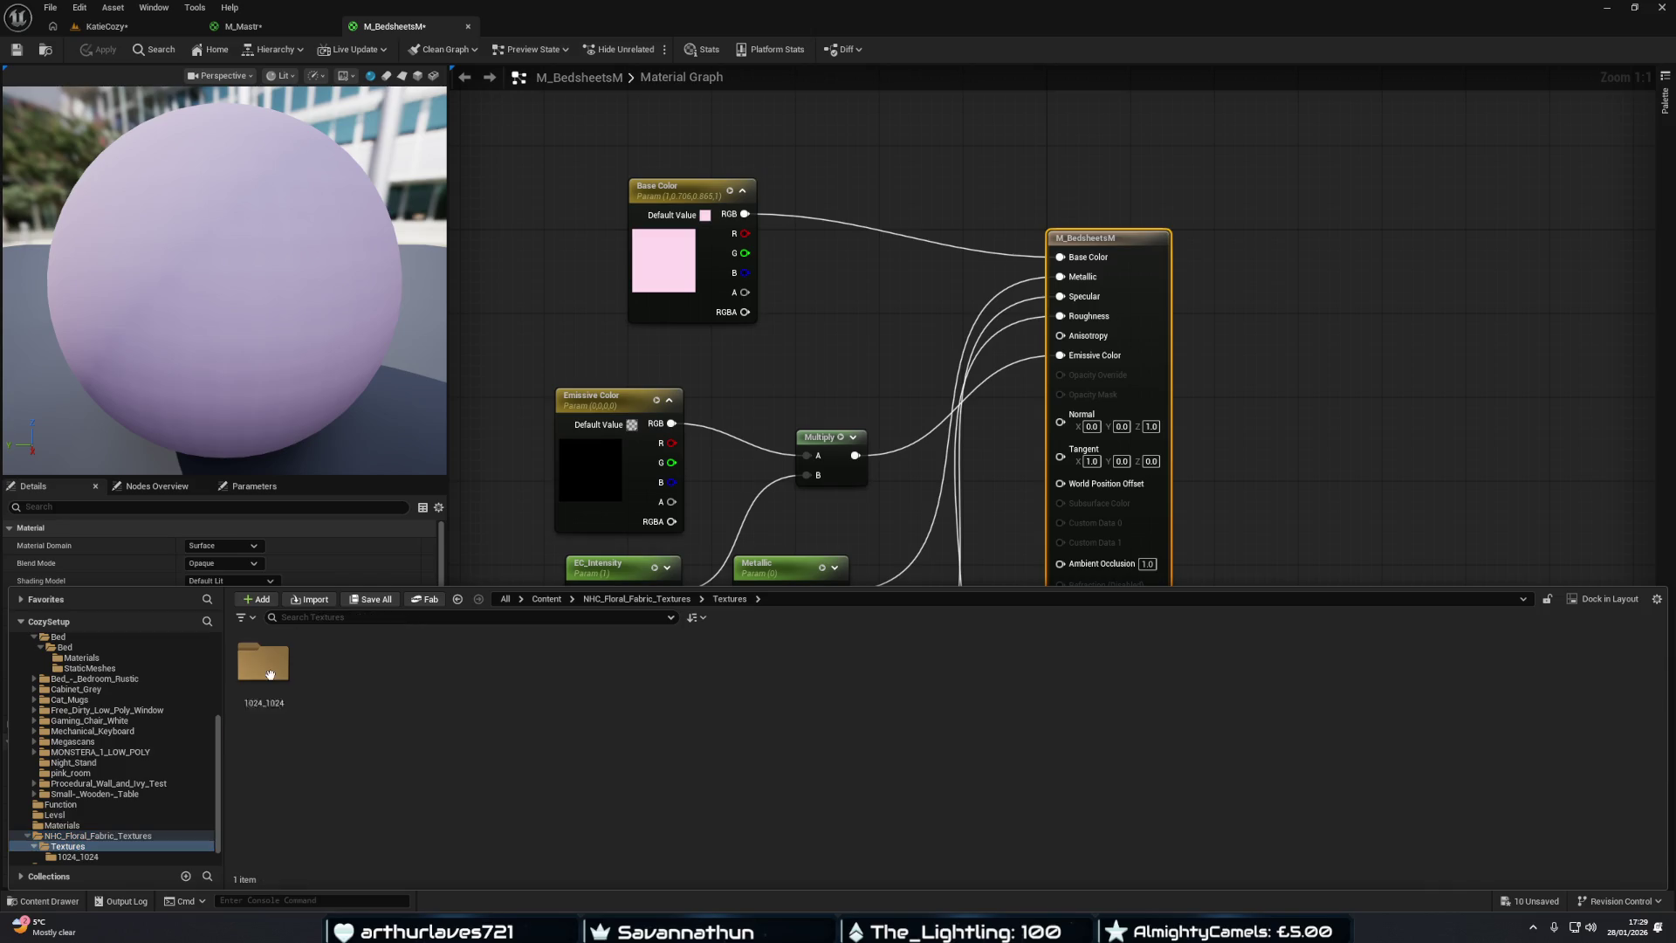
pyautogui.click(270, 674)
pyautogui.doubleClick(270, 674)
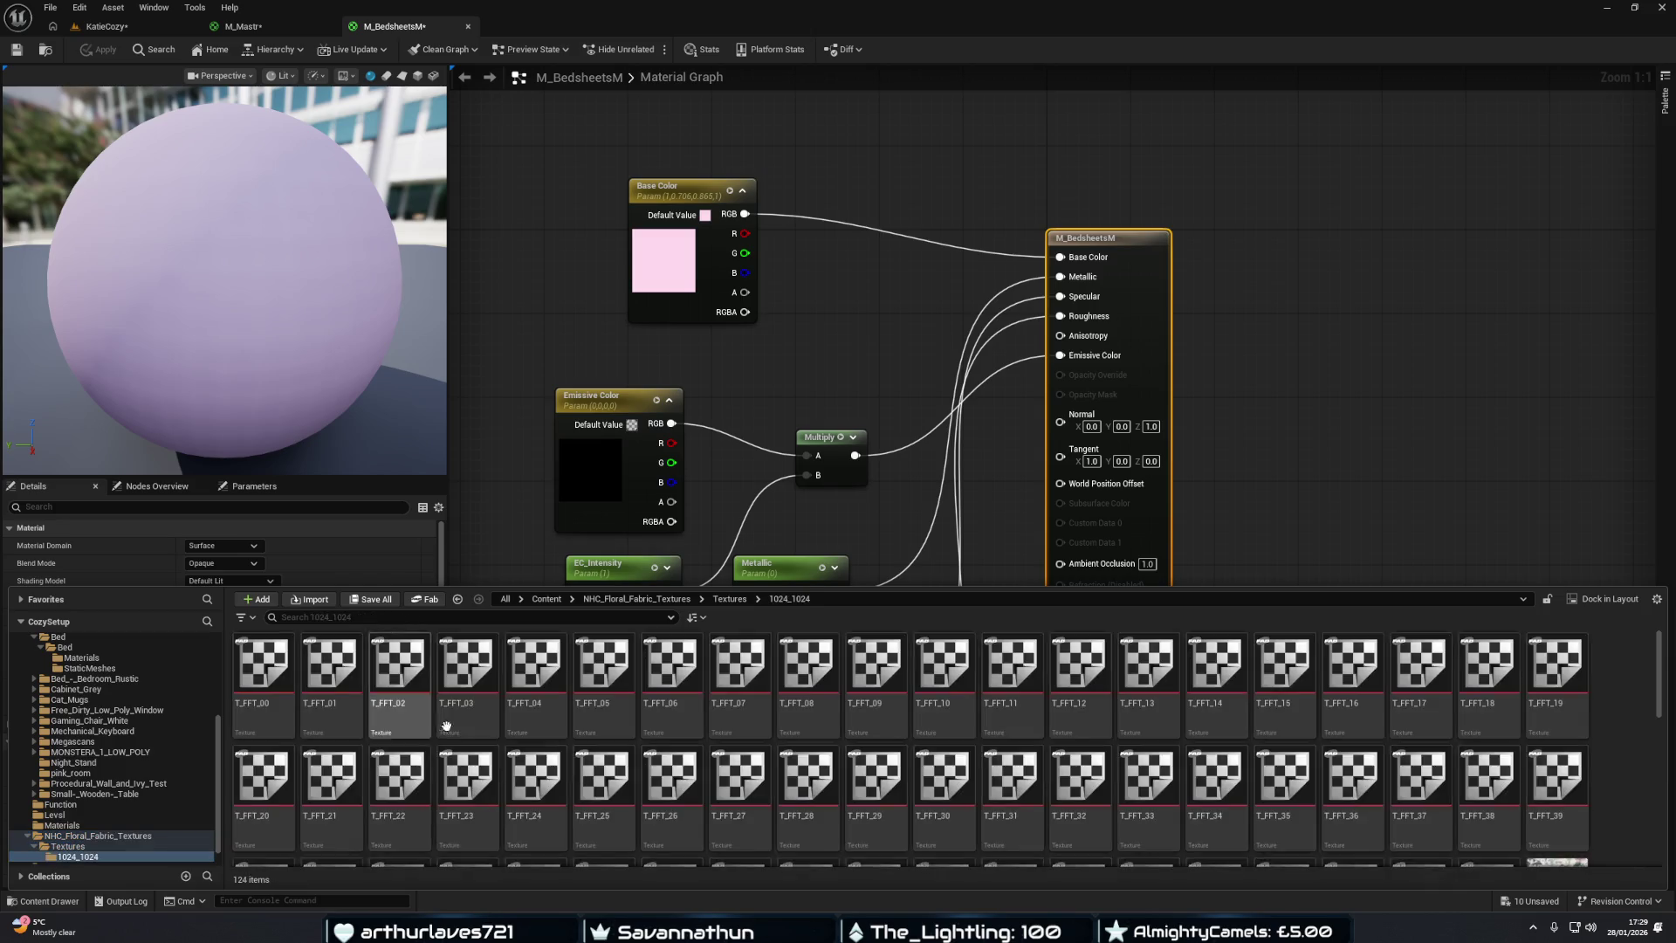
pyautogui.moveTo(673, 768)
pyautogui.mouseDown()
pyautogui.moveTo(790, 615)
pyautogui.moveTo(802, 344)
pyautogui.mouseUp()
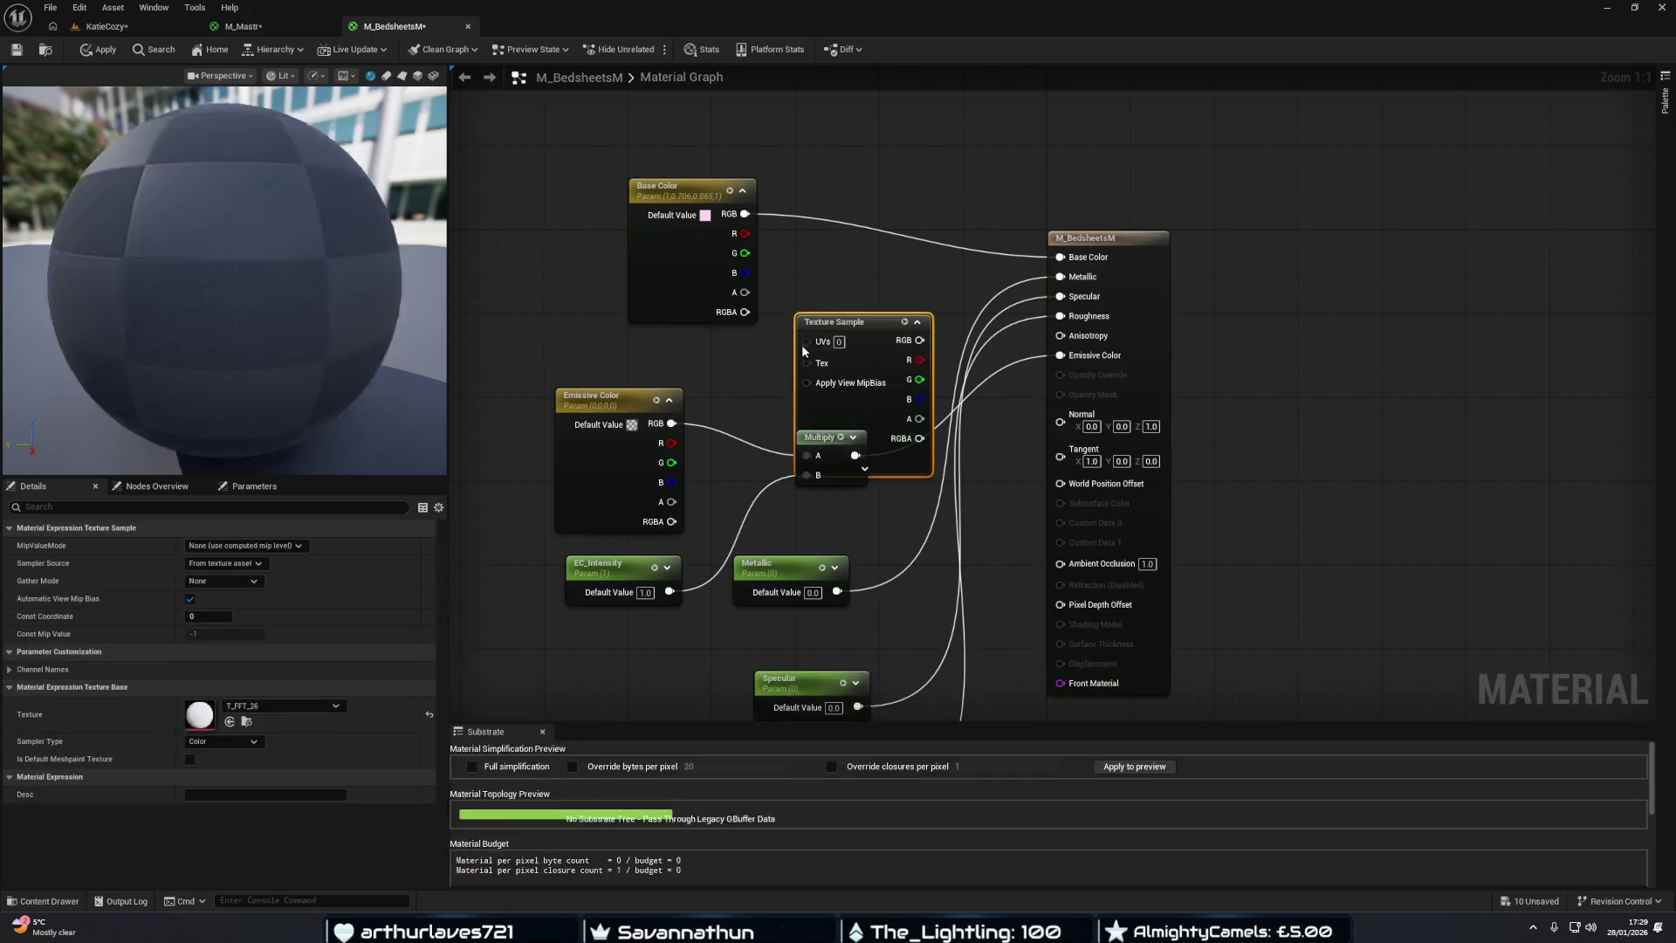
# Delete the pink Base Color parameter and wire T_FFT_26 into Base Color instead.
pyautogui.click(700, 192)
pyautogui.press('Delete')
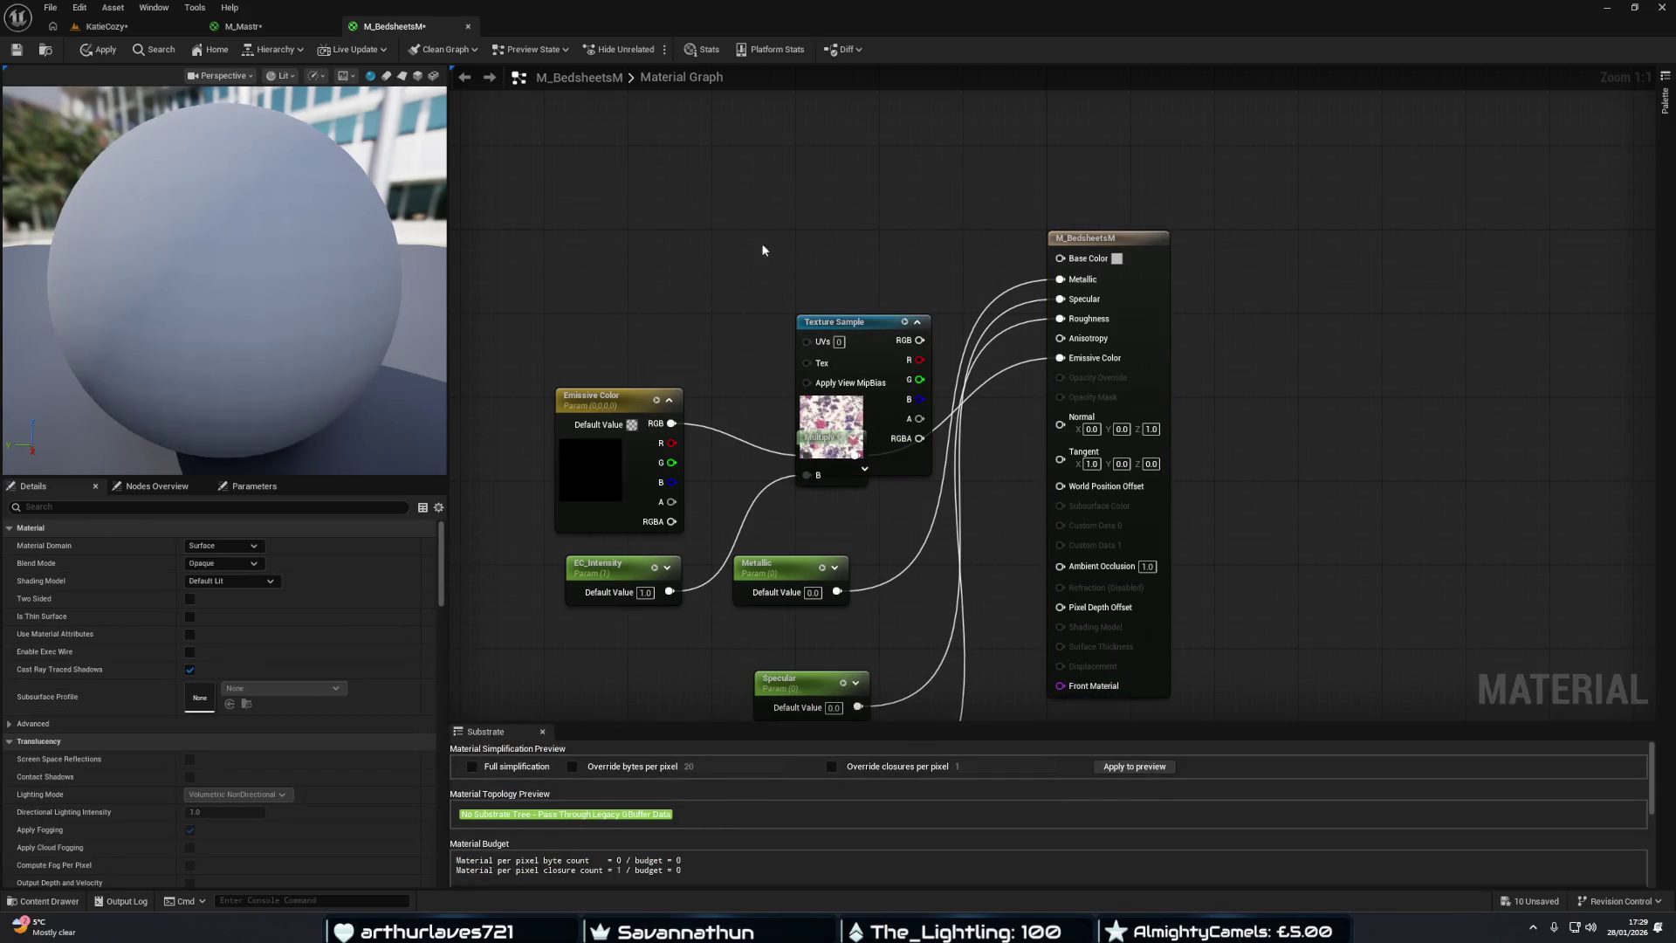
pyautogui.moveTo(849, 318)
pyautogui.mouseDown()
pyautogui.moveTo(689, 193)
pyautogui.moveTo(1061, 259)
pyautogui.mouseUp()
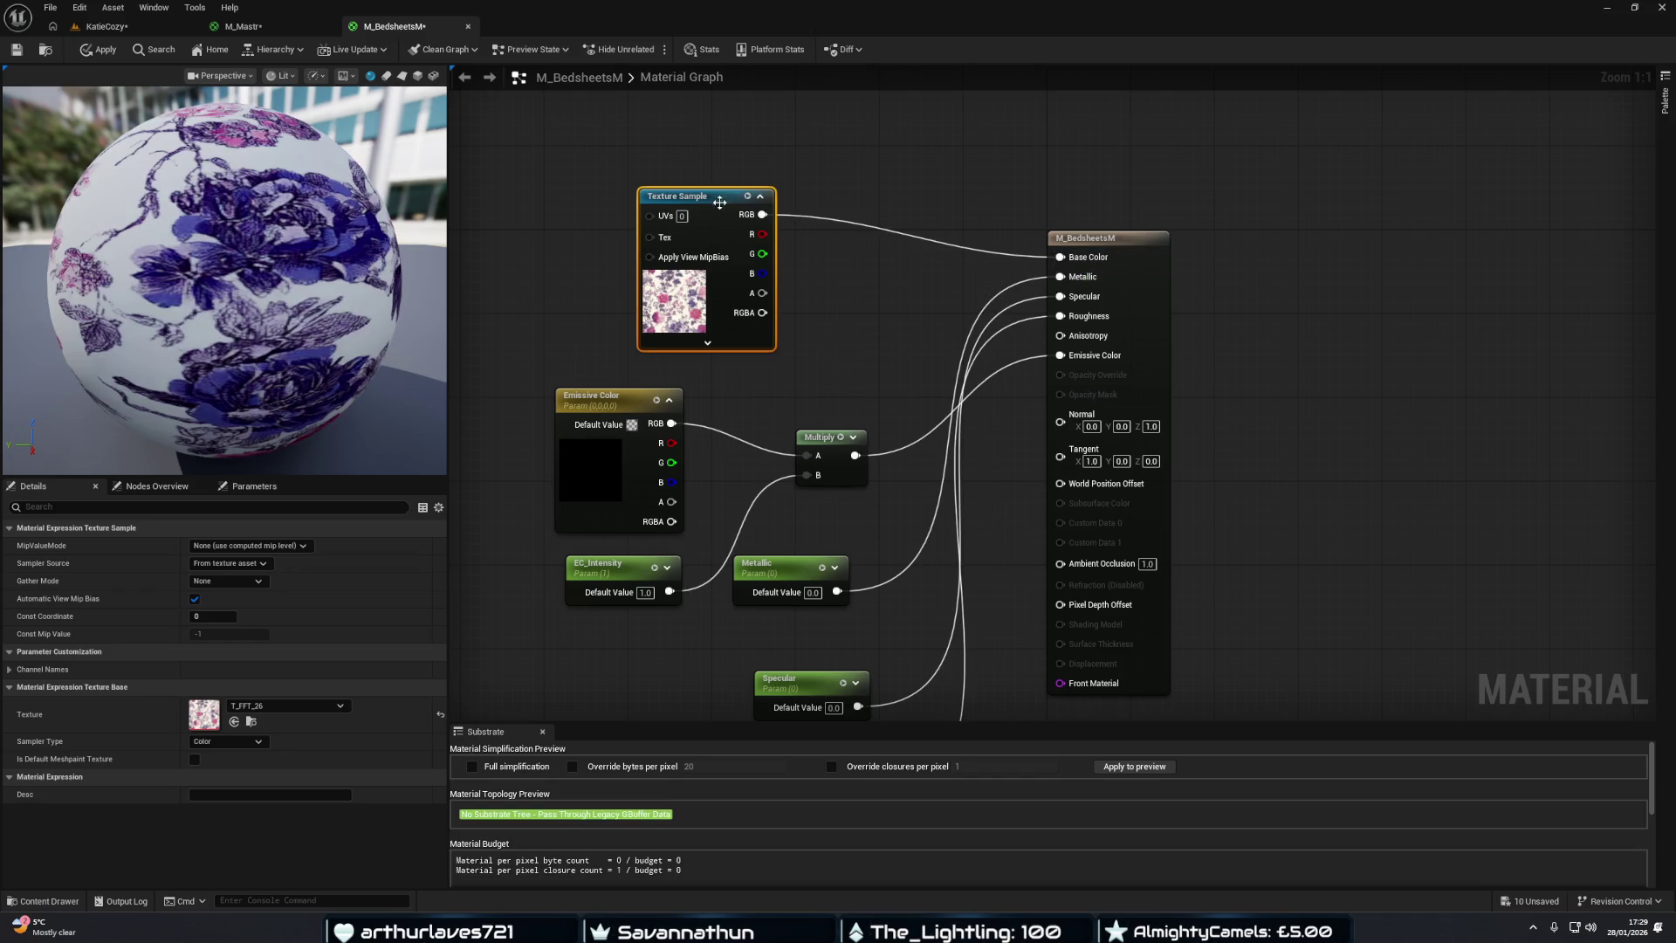
pyautogui.moveTo(724, 196); pyautogui.dragTo(745, 153)
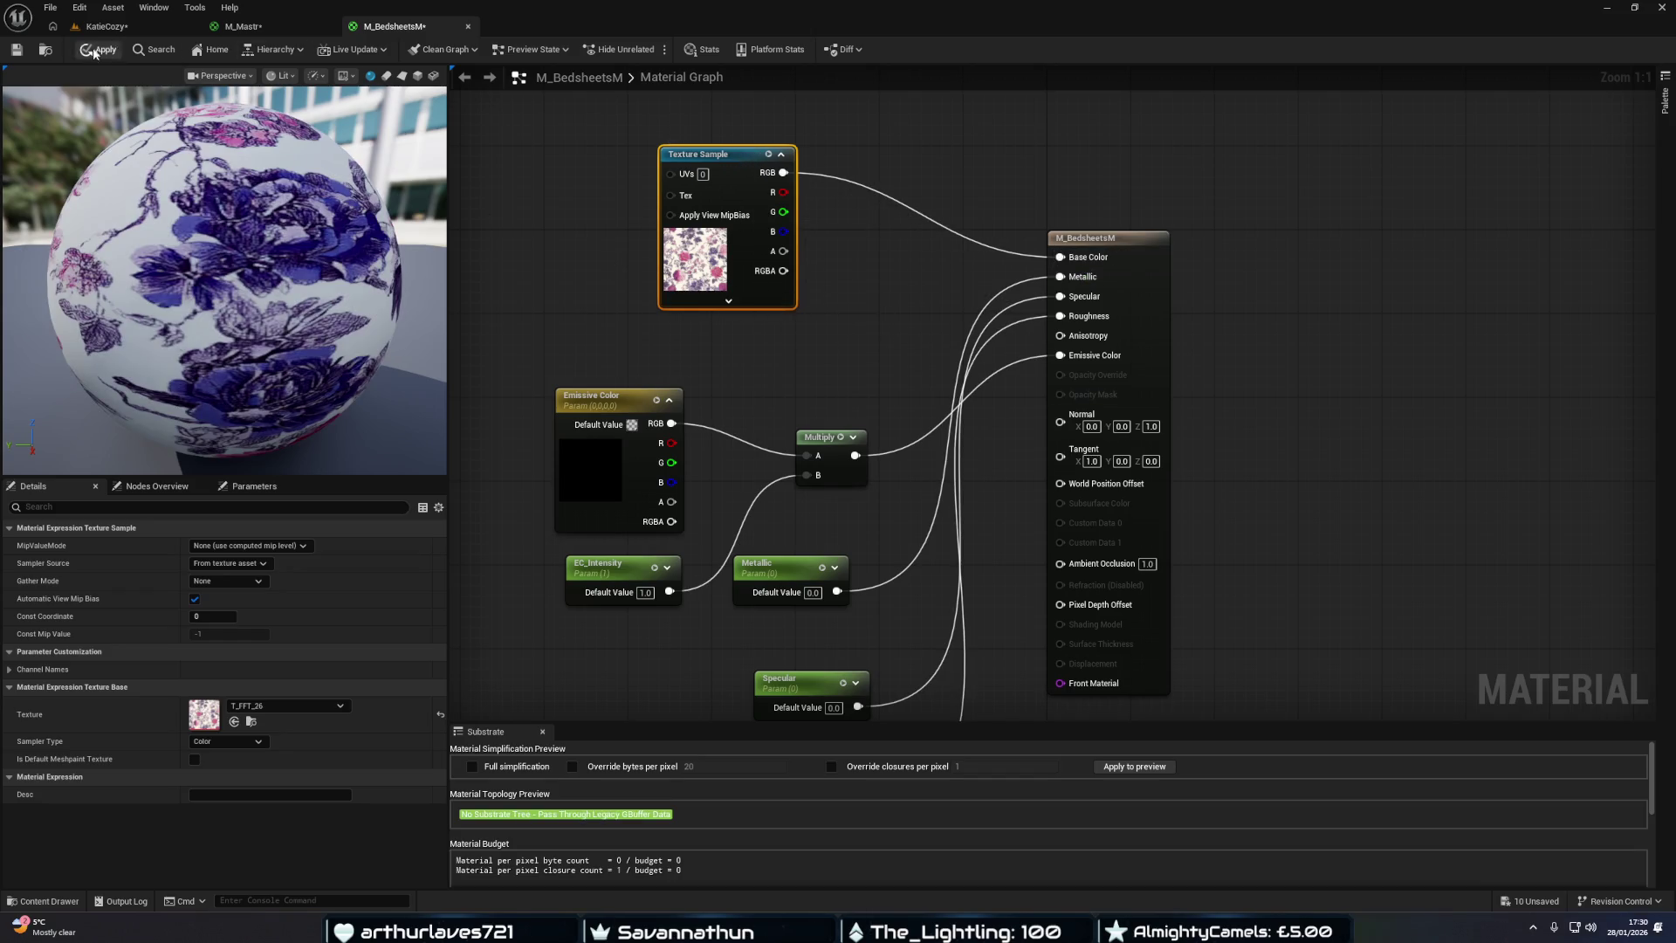
pyautogui.click(151, 28)
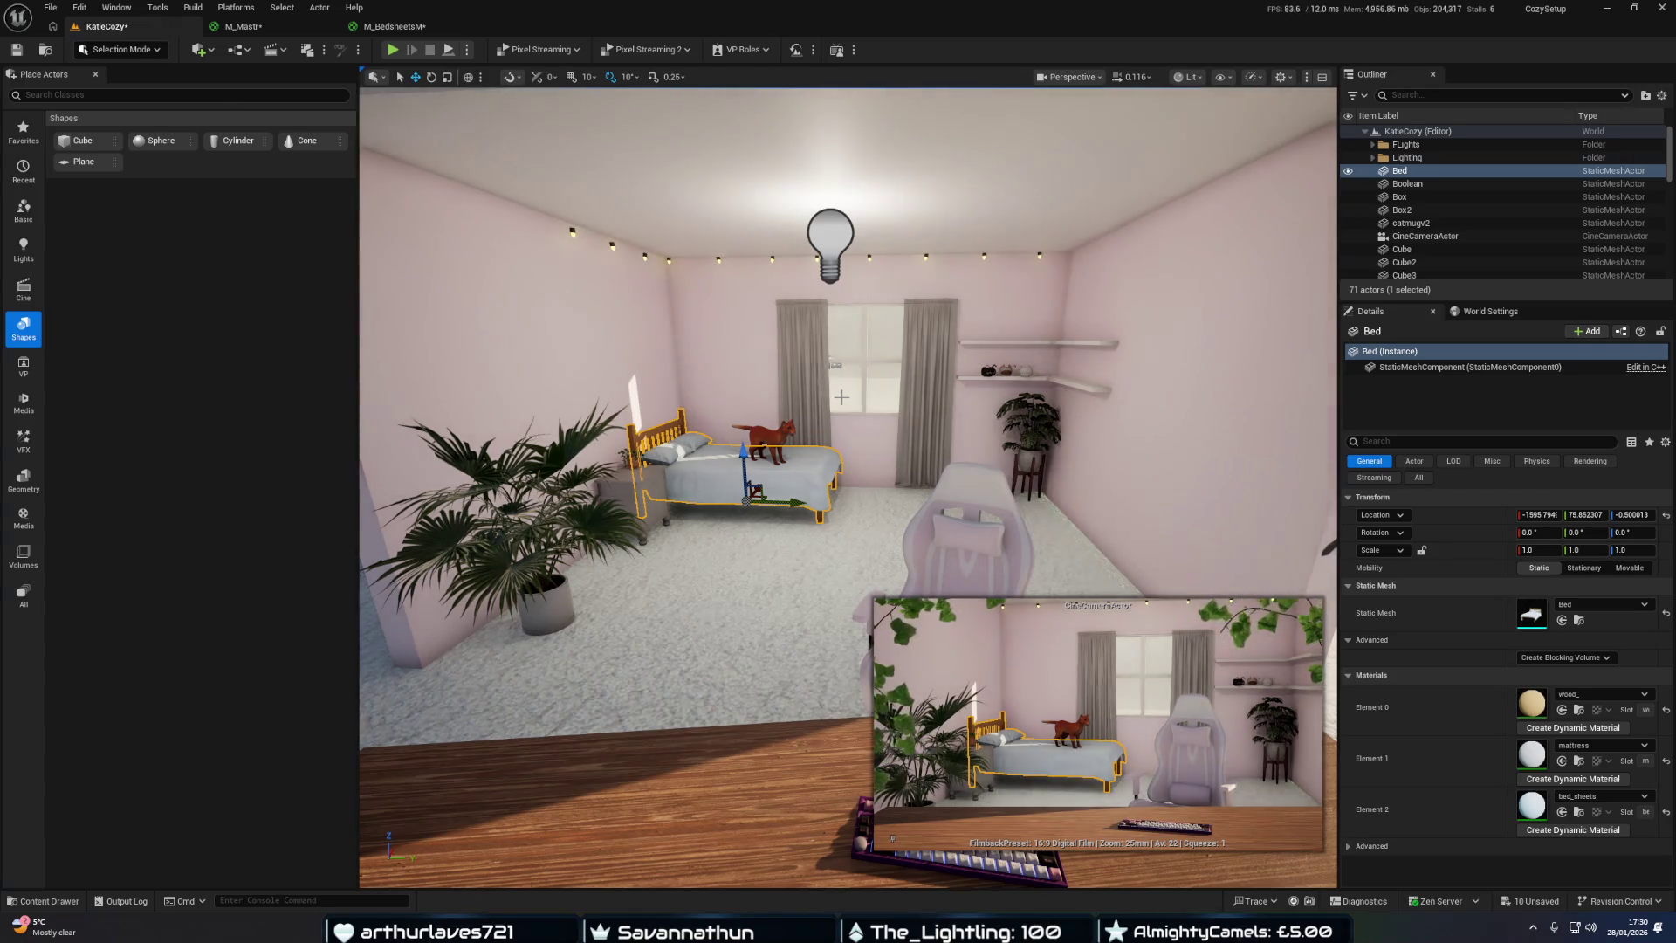
# Drag M_BedsheetsM from the Materials folder onto the bed's sheets for a floral bedspread.
pyautogui.hotkey('ctrl', 'space')
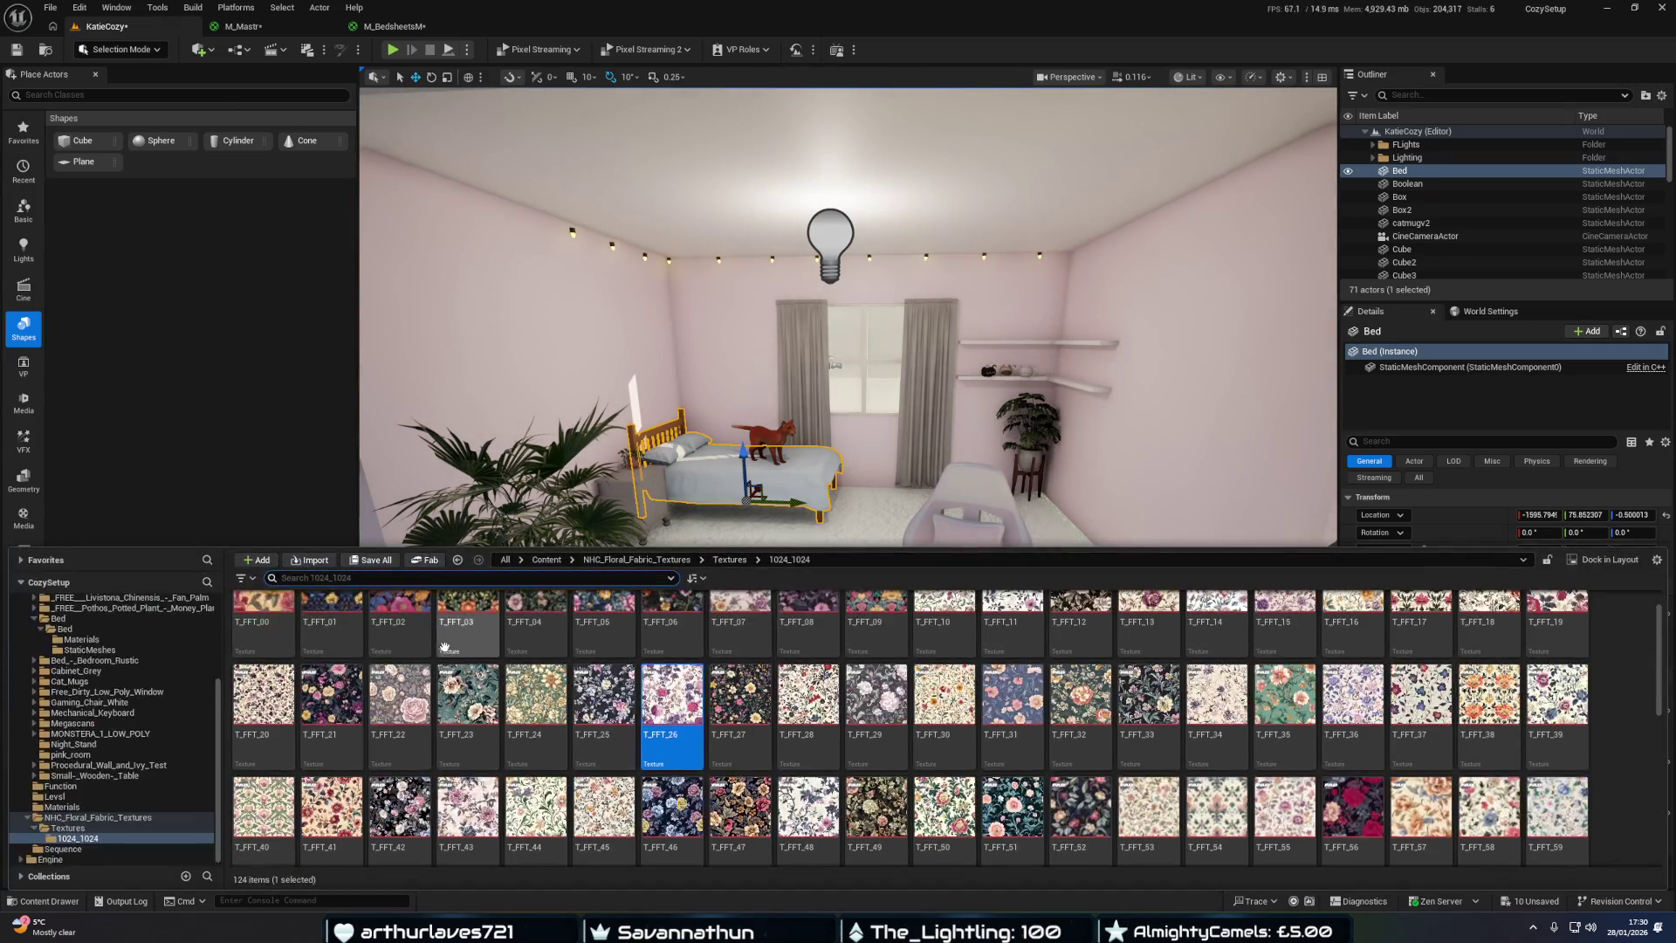
pyautogui.click(56, 807)
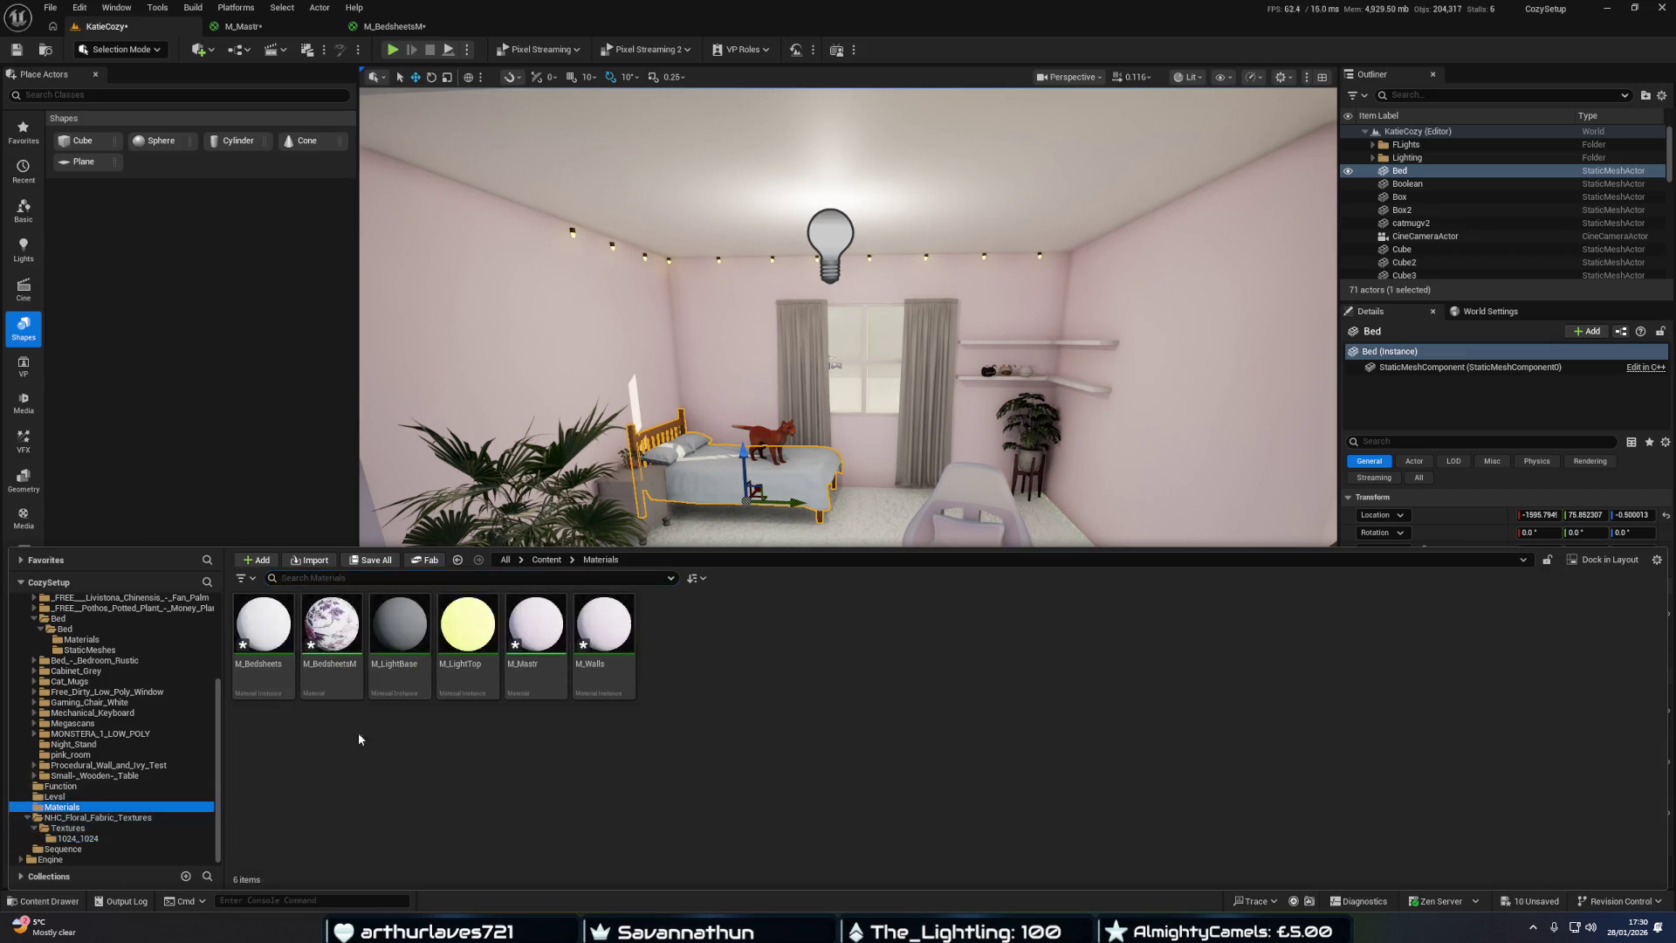
pyautogui.moveTo(341, 642)
pyautogui.mouseDown()
pyautogui.moveTo(1377, 586)
pyautogui.moveTo(1490, 711)
pyautogui.moveTo(1490, 839)
pyautogui.moveTo(1532, 804)
pyautogui.mouseUp()
pyautogui.moveTo(1320, 858)
pyautogui.mouseDown()
pyautogui.moveTo(1301, 786)
pyautogui.moveTo(1292, 812)
pyautogui.moveTo(1274, 768)
pyautogui.mouseUp()
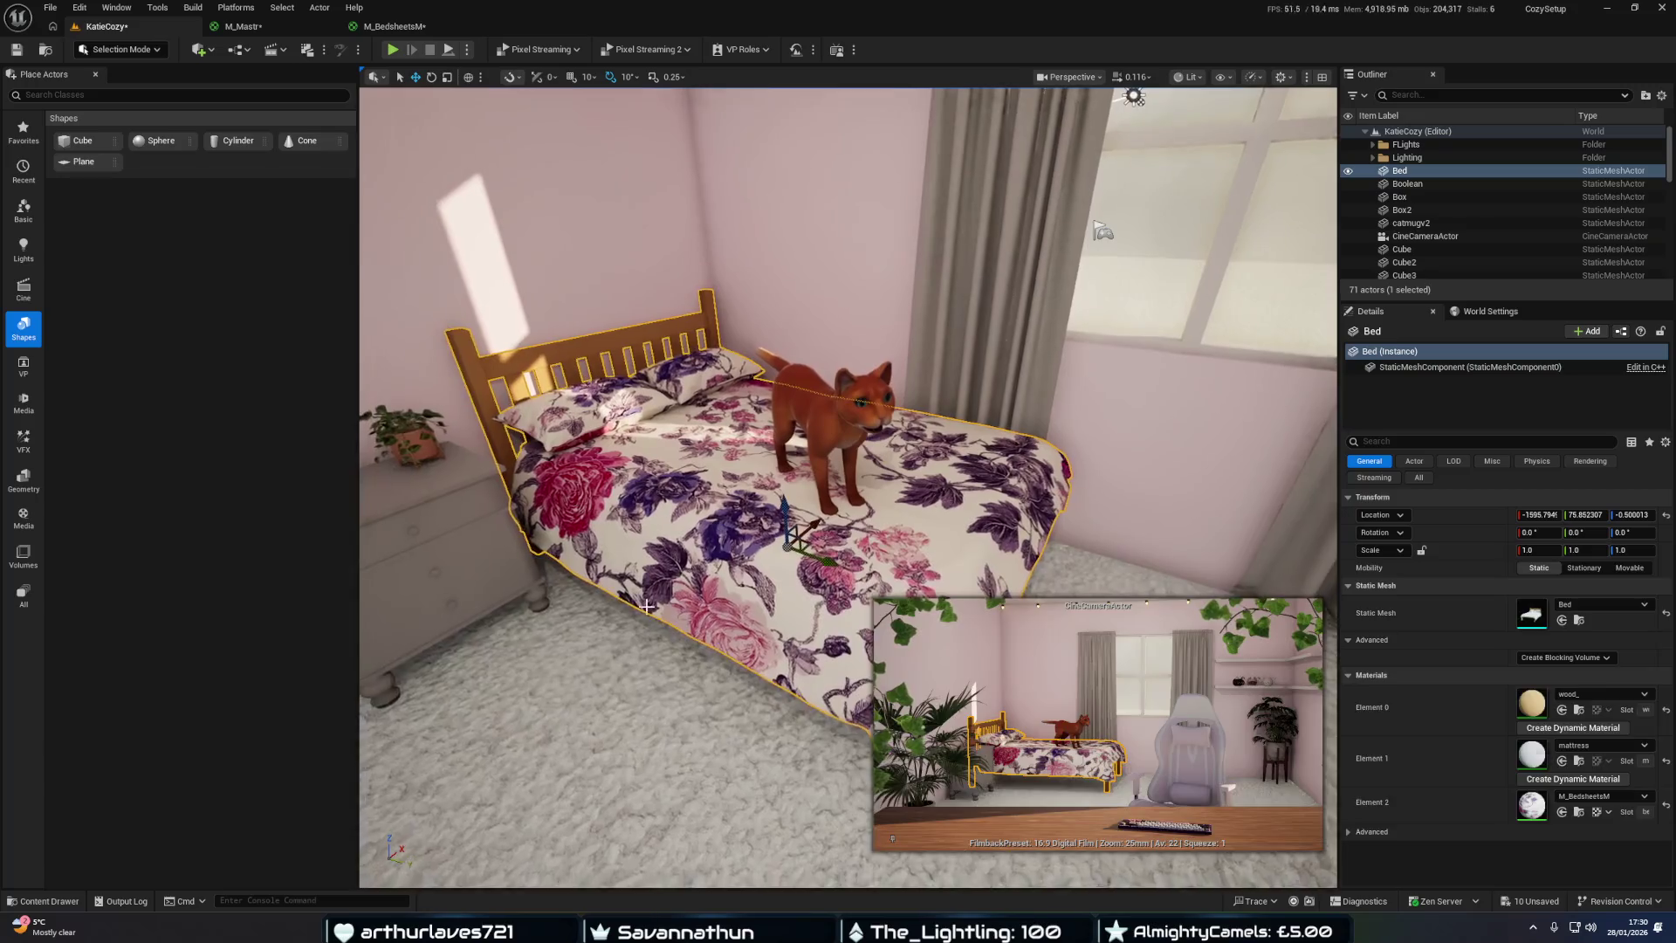
pyautogui.click(43, 900)
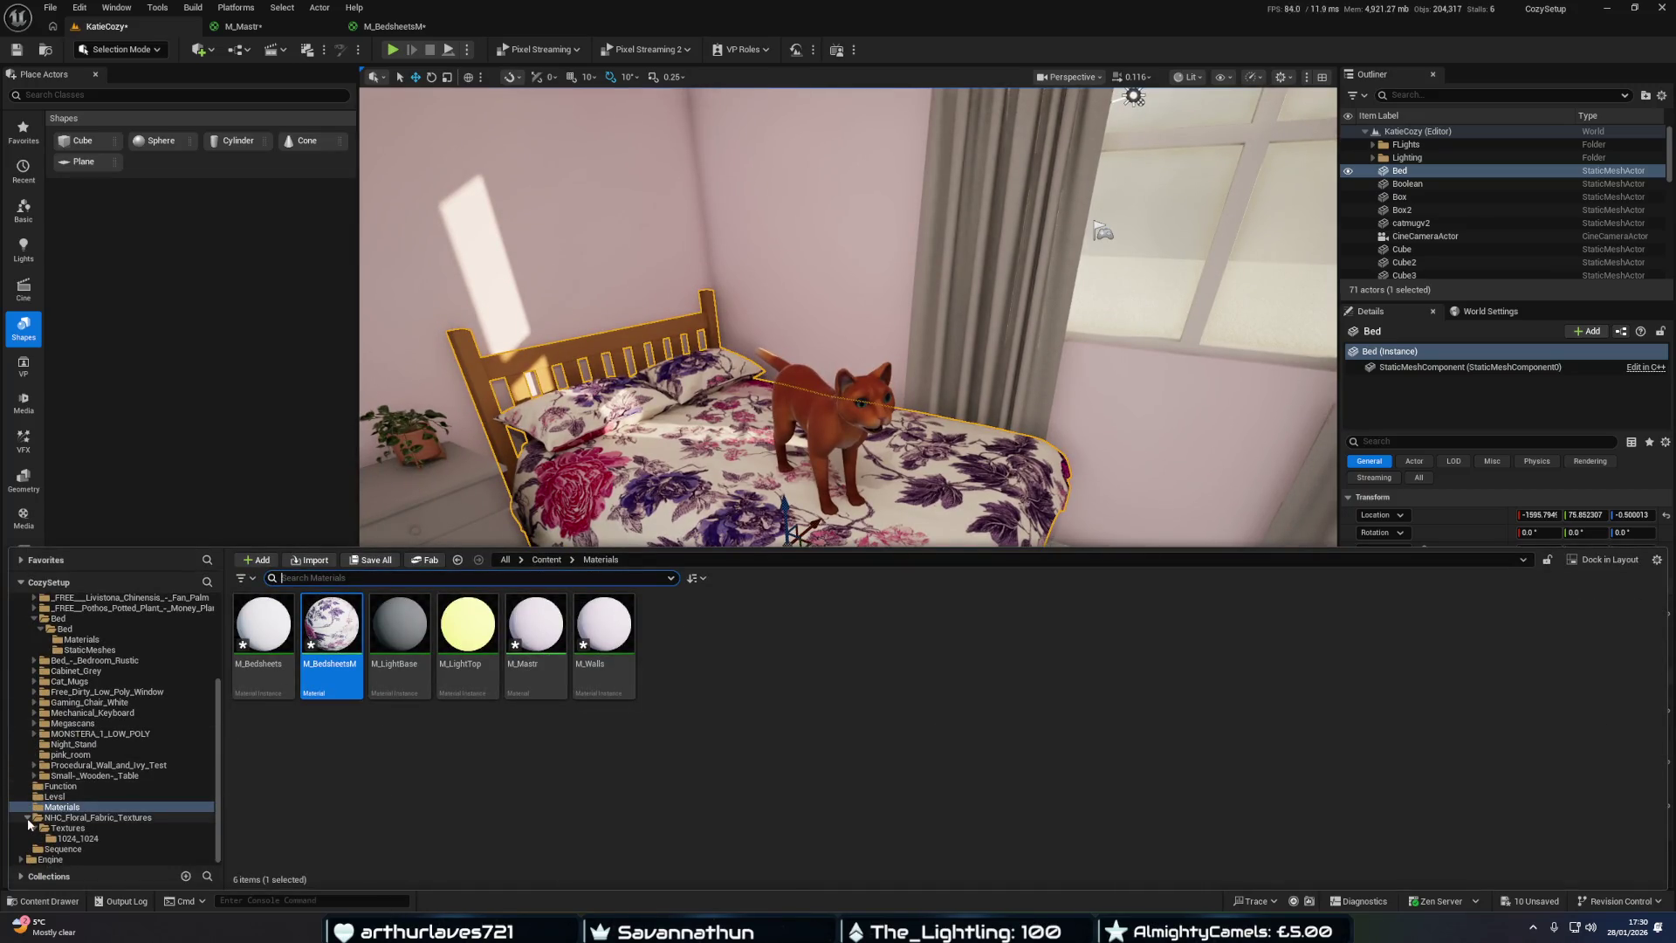
pyautogui.click(27, 819)
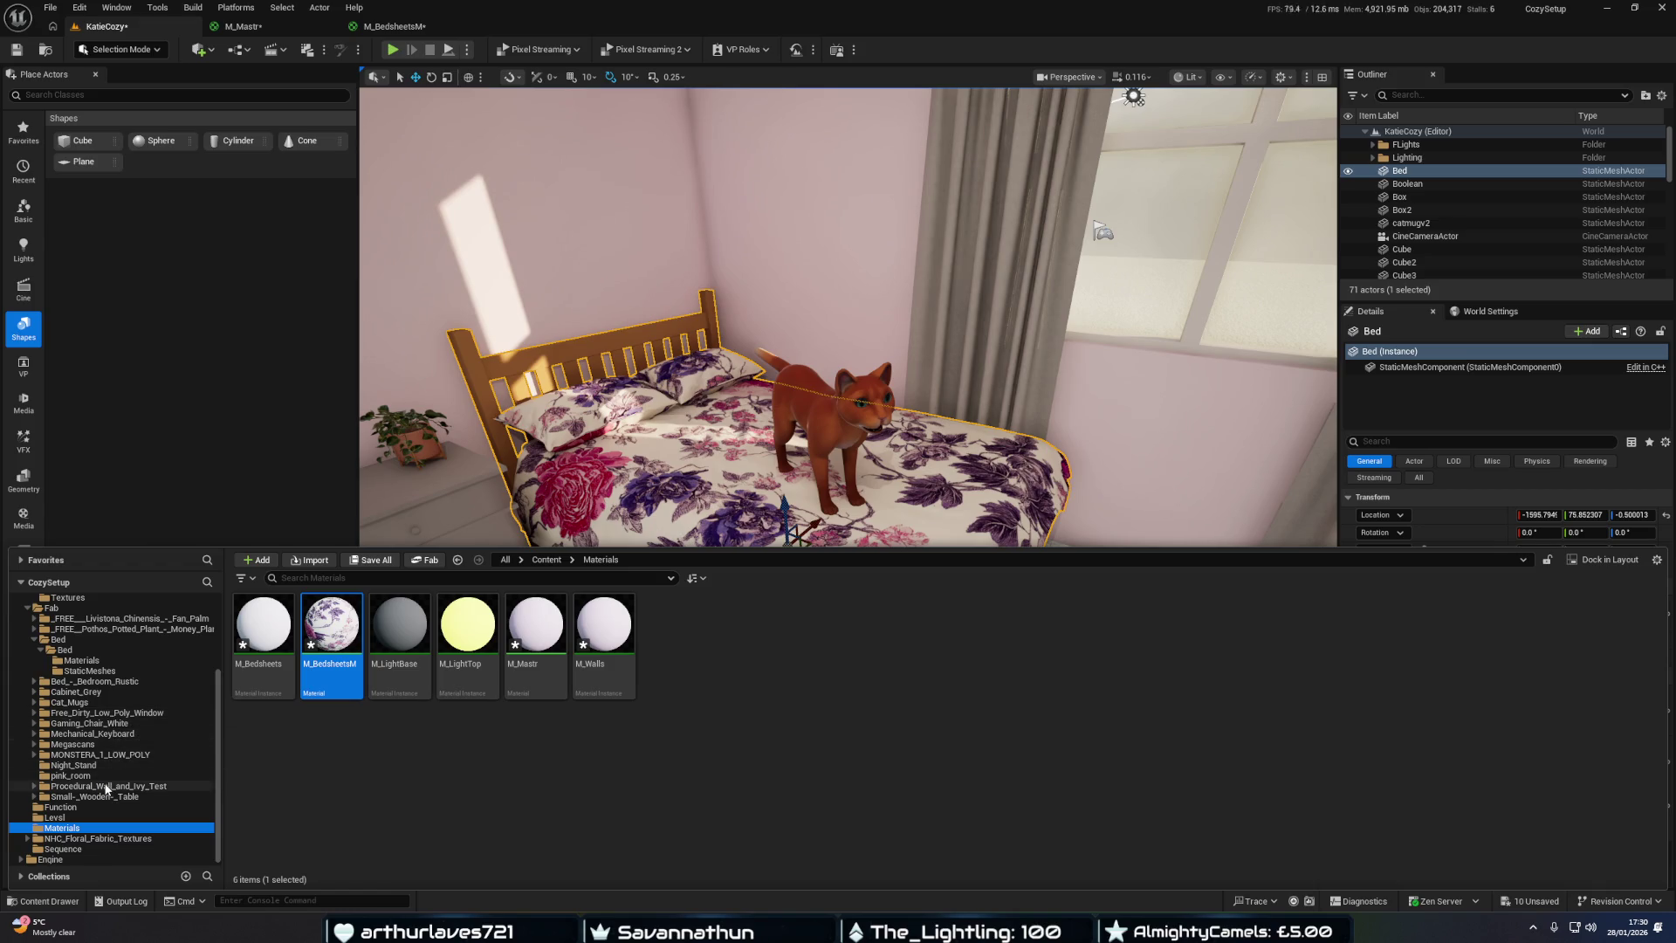
pyautogui.click(126, 755)
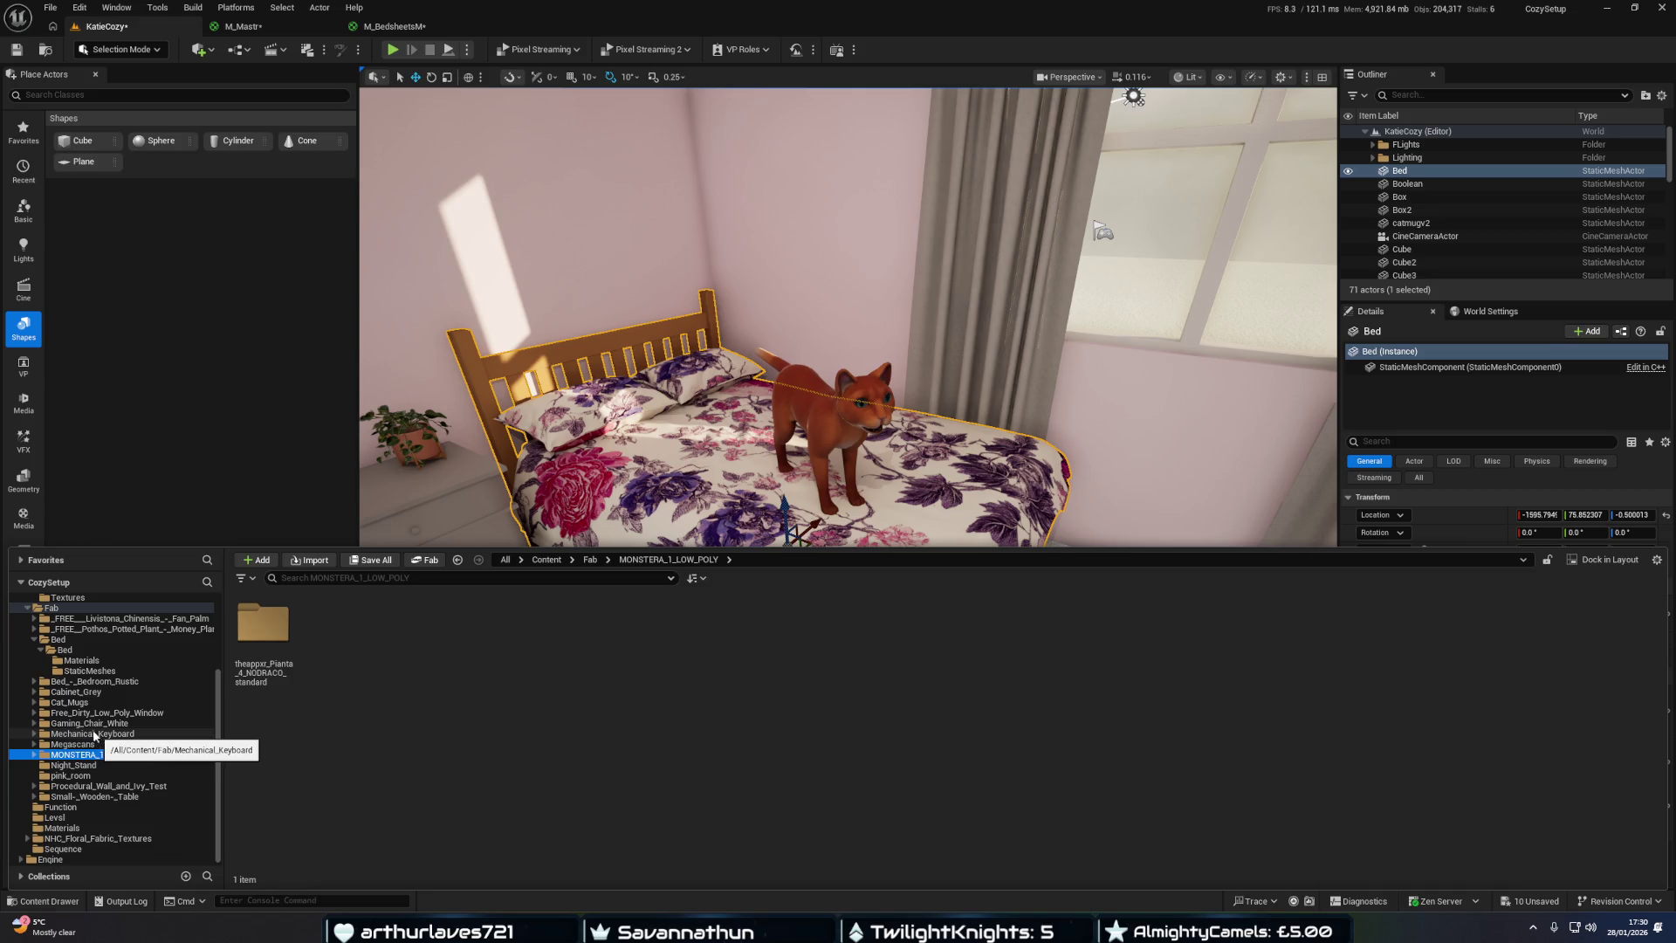
pyautogui.scroll(1, 96, 707)
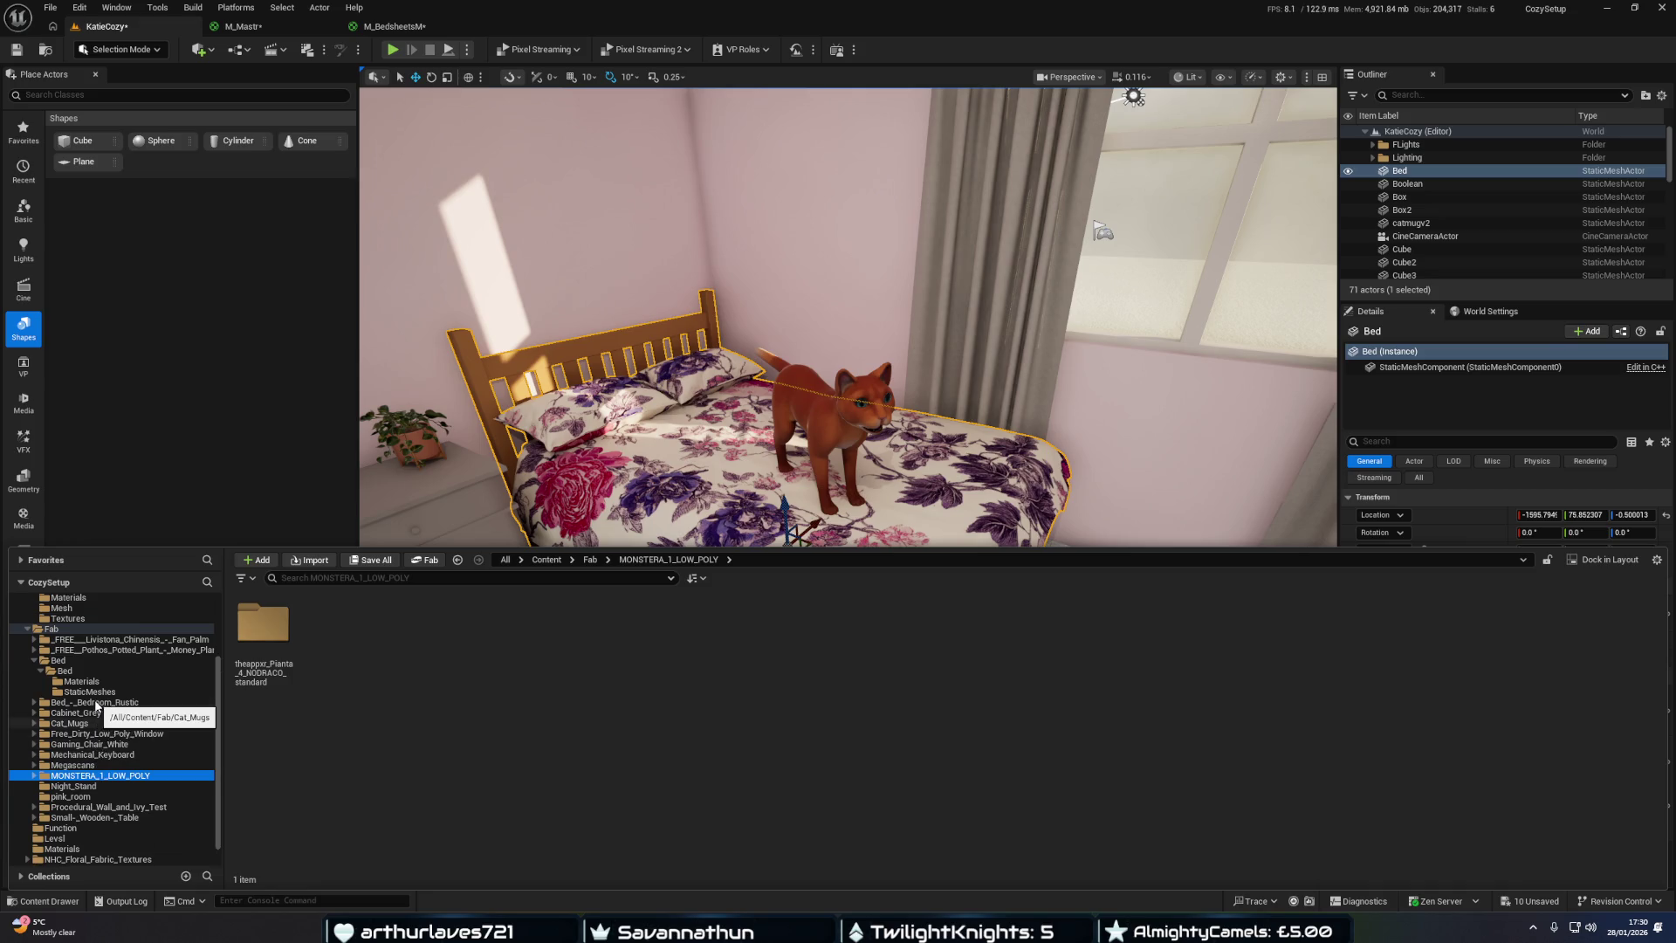
pyautogui.scroll(1, 96, 707)
pyautogui.scroll(2, 96, 699)
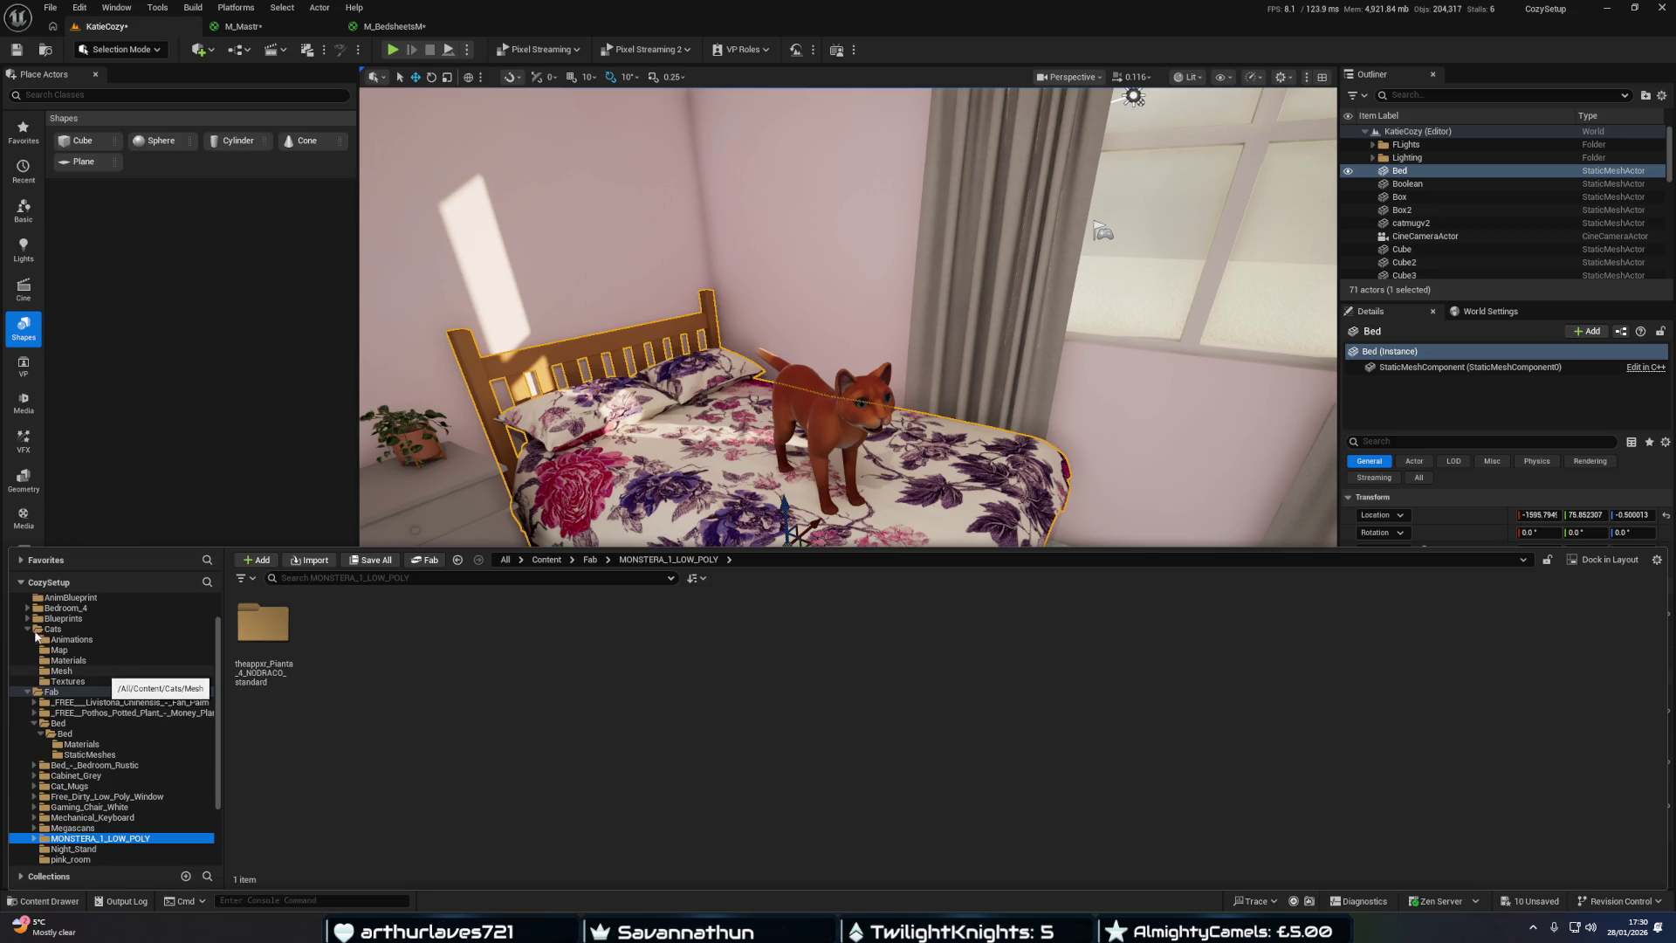
pyautogui.click(28, 628)
pyautogui.scroll(2, 131, 685)
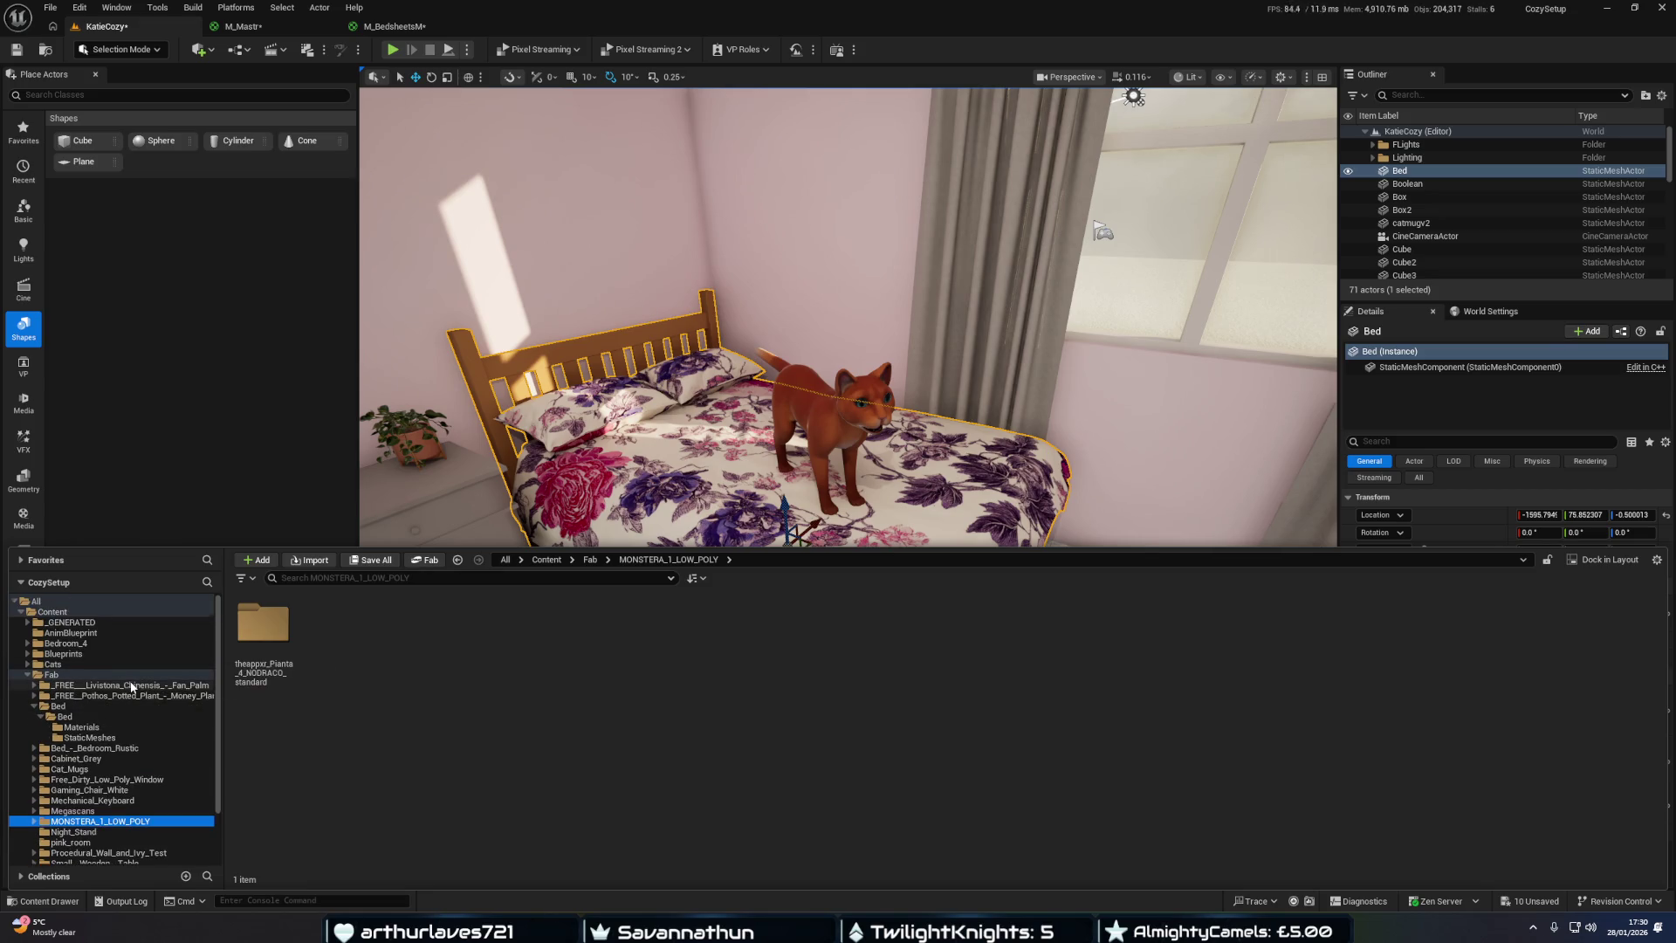
pyautogui.scroll(-3, 132, 691)
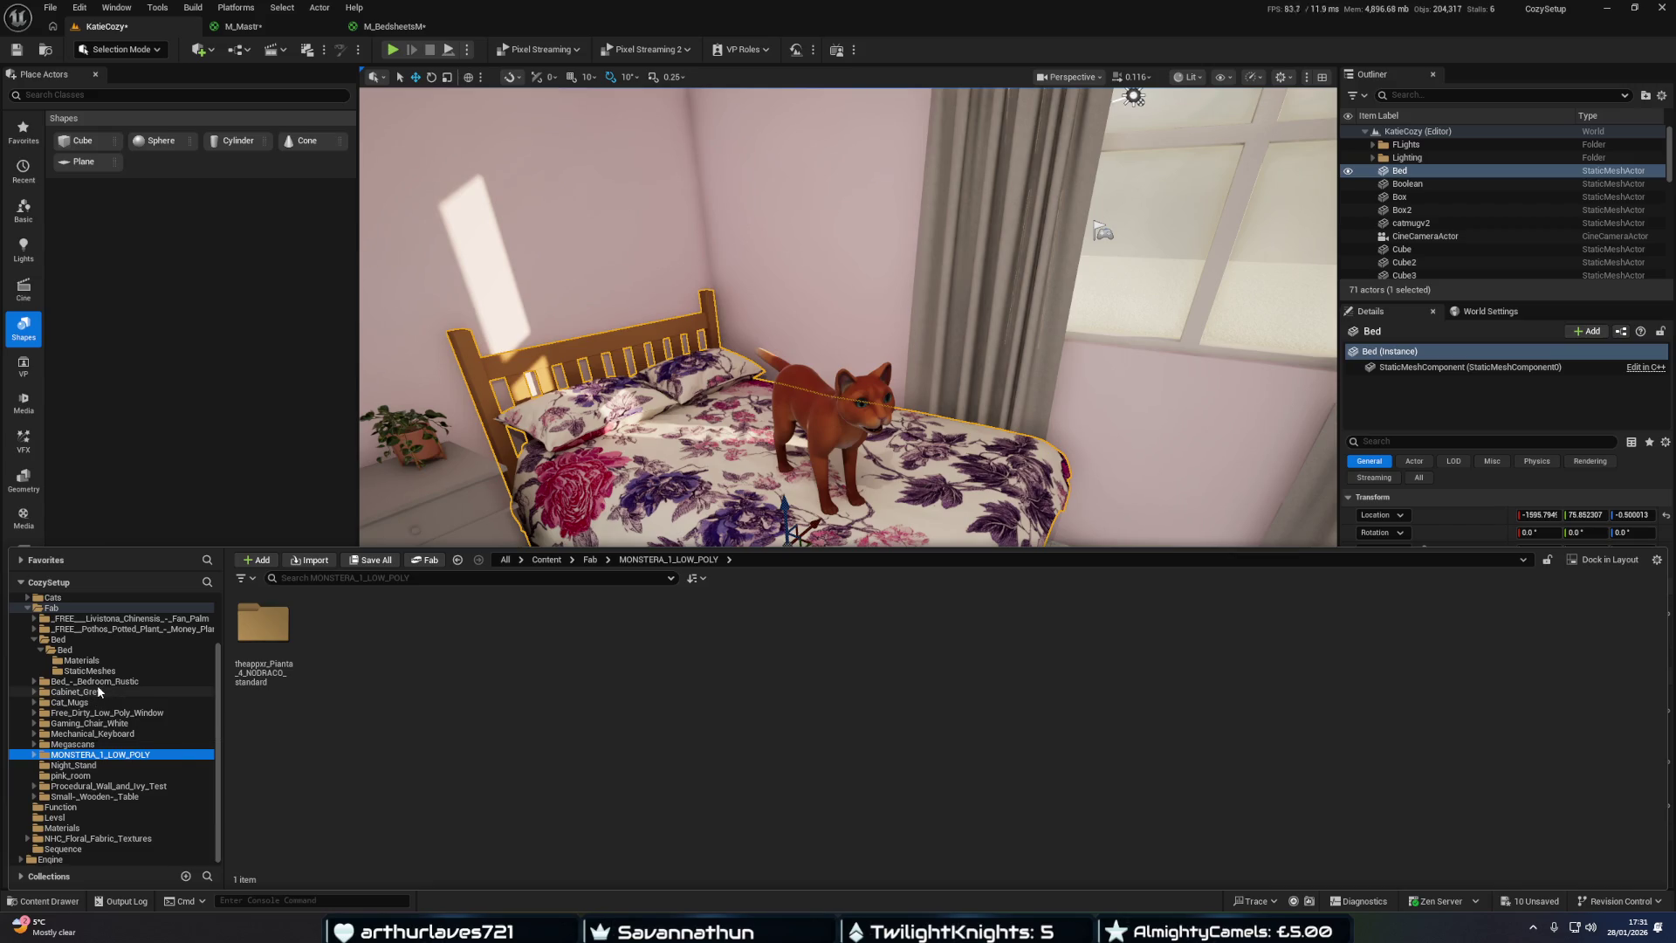
pyautogui.moveTo(663, 454)
pyautogui.mouseDown()
pyautogui.moveTo(664, 410)
pyautogui.moveTo(628, 367)
pyautogui.moveTo(663, 454)
pyautogui.moveTo(497, 501)
pyautogui.moveTo(513, 495)
pyautogui.mouseUp()
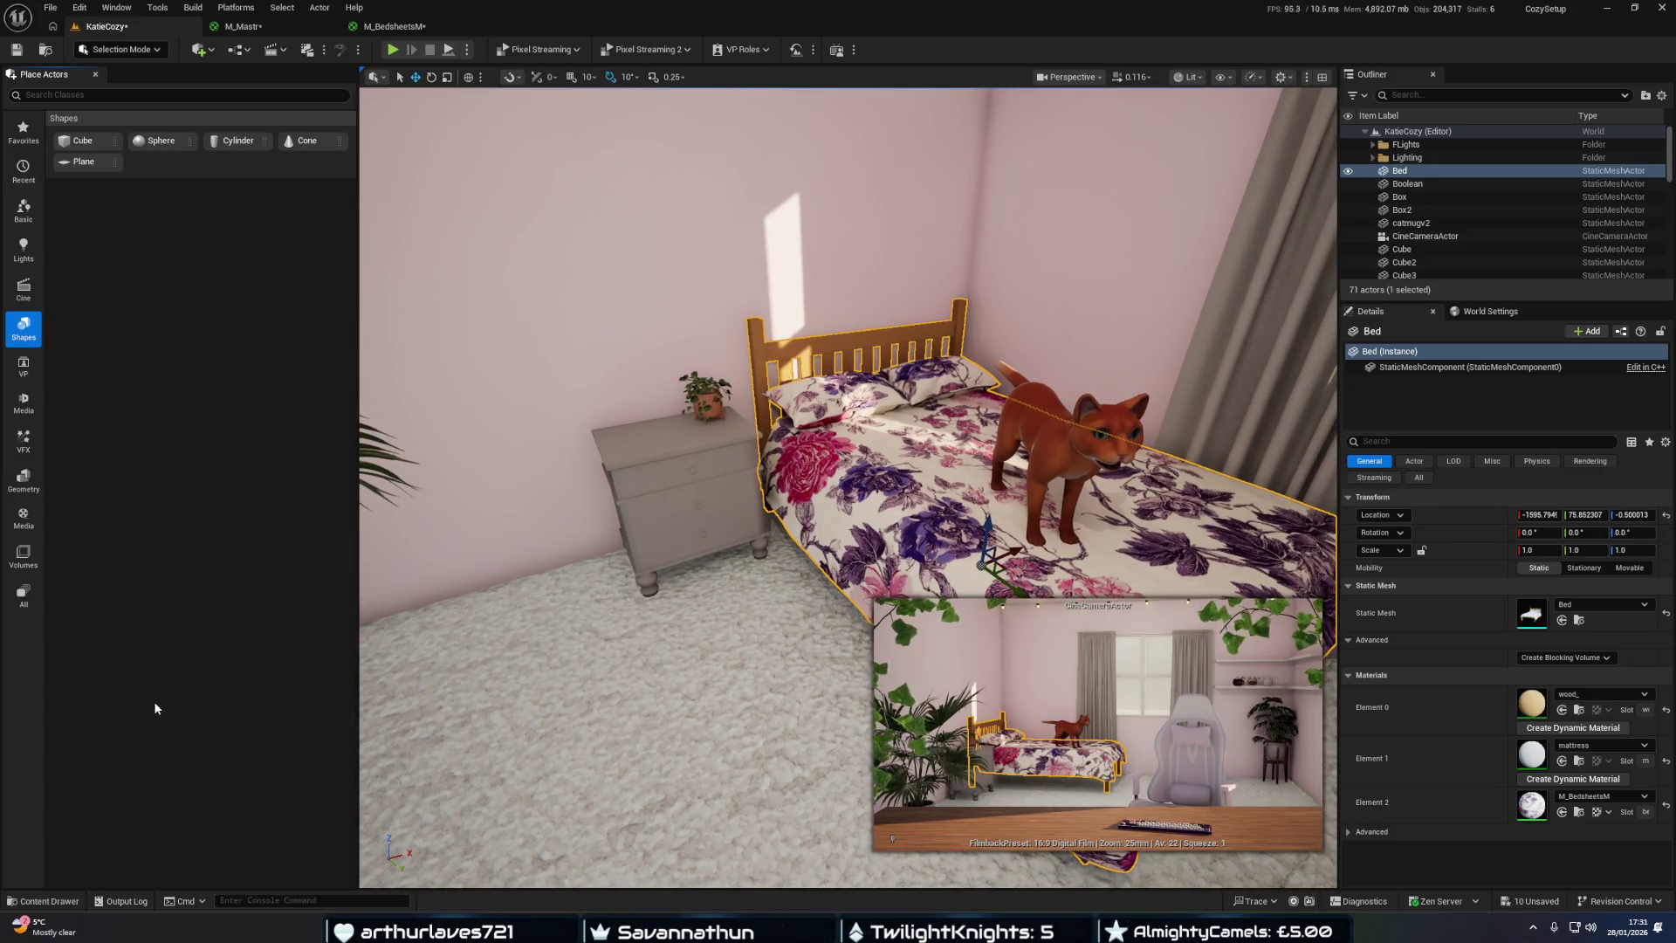
pyautogui.hotkey('ctrl', 'space')
pyautogui.moveTo(463, 523)
pyautogui.mouseDown()
pyautogui.moveTo(515, 568)
pyautogui.moveTo(463, 572)
pyautogui.mouseUp()
pyautogui.hotkey('ctrl', 'space')
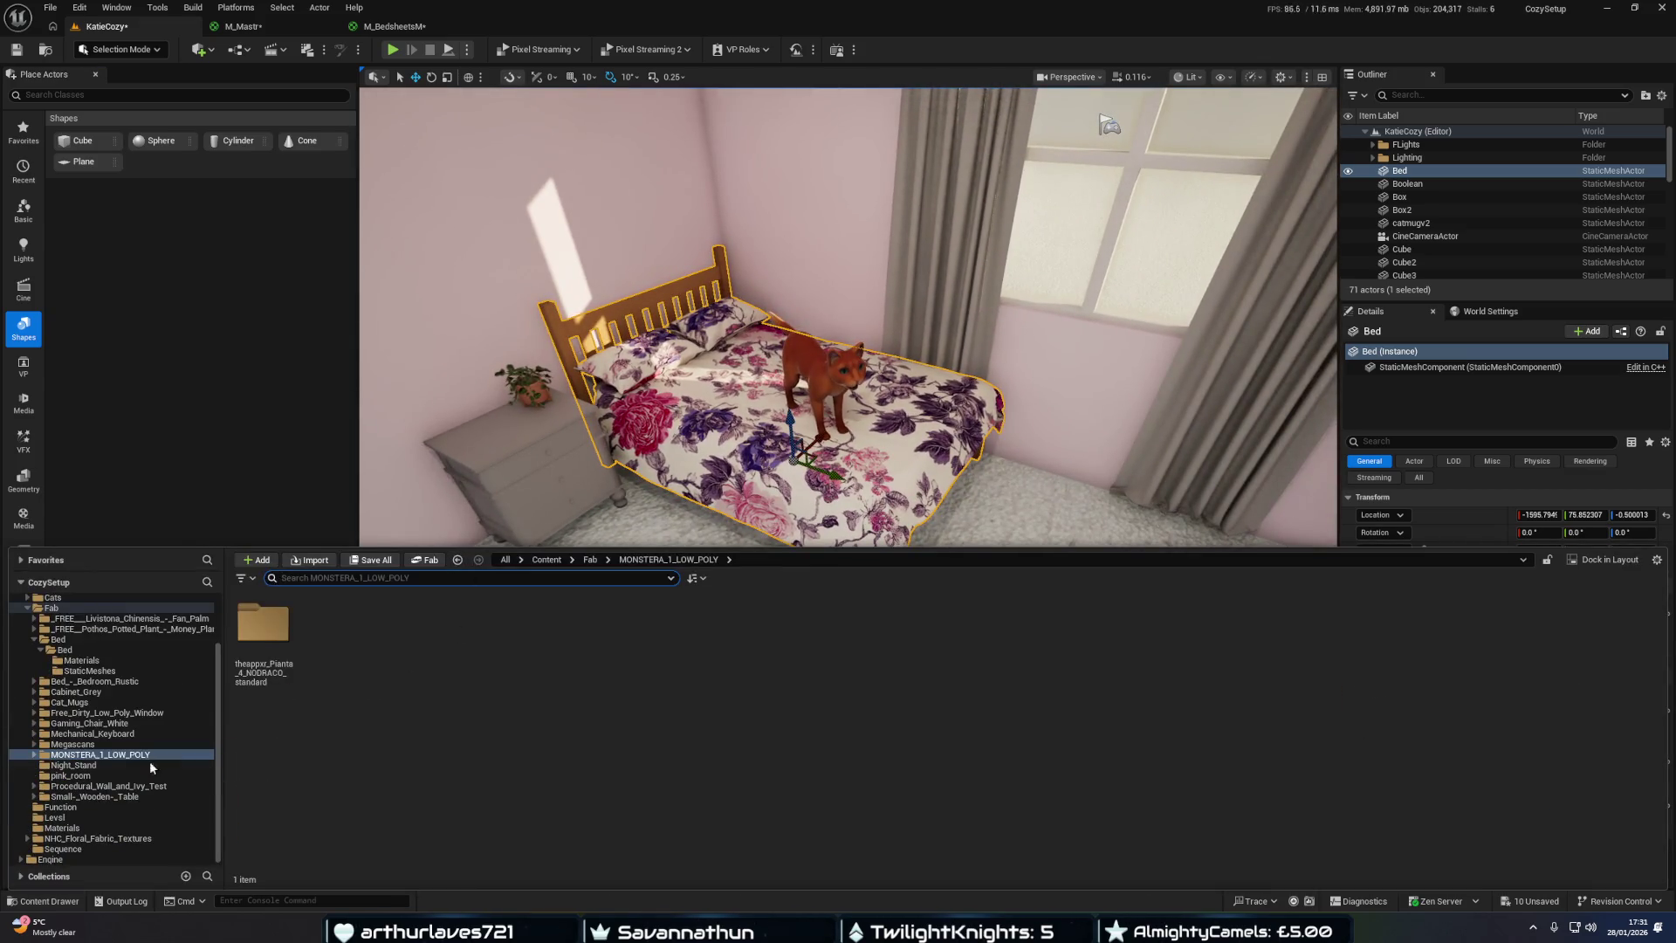
# Browse the floral fabric pack's 1024_1024 texture set in the Content Drawer.
pyautogui.click(131, 837)
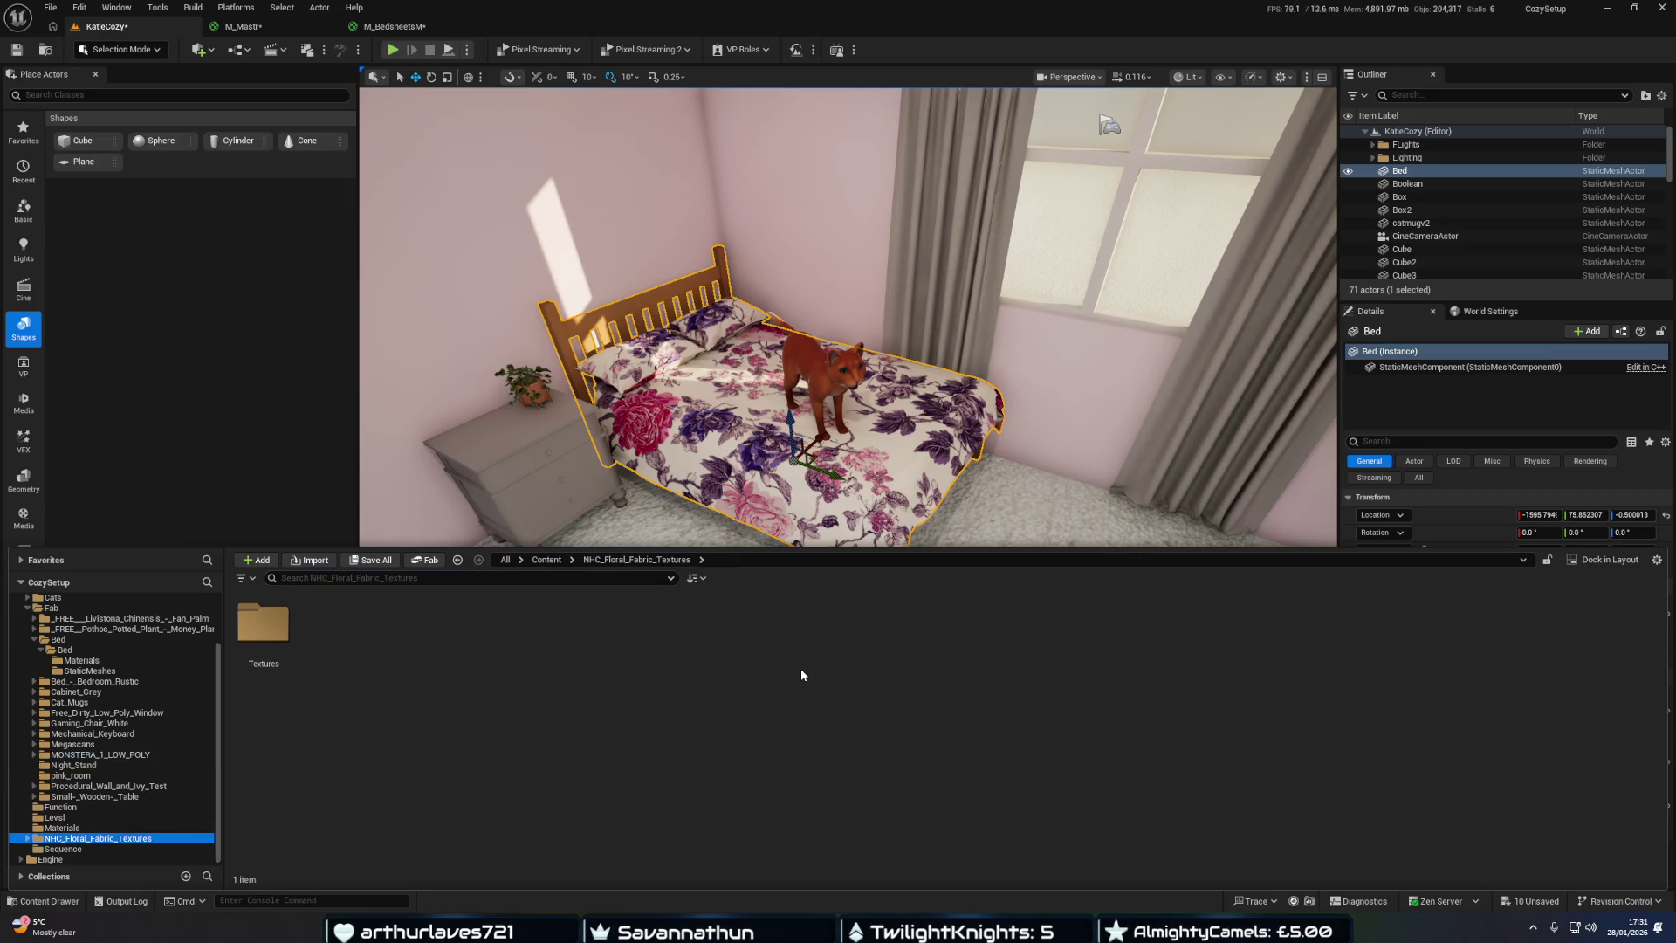
pyautogui.doubleClick(291, 619)
pyautogui.doubleClick(263, 622)
pyautogui.scroll(-3, 773, 724)
pyautogui.scroll(-3, 774, 724)
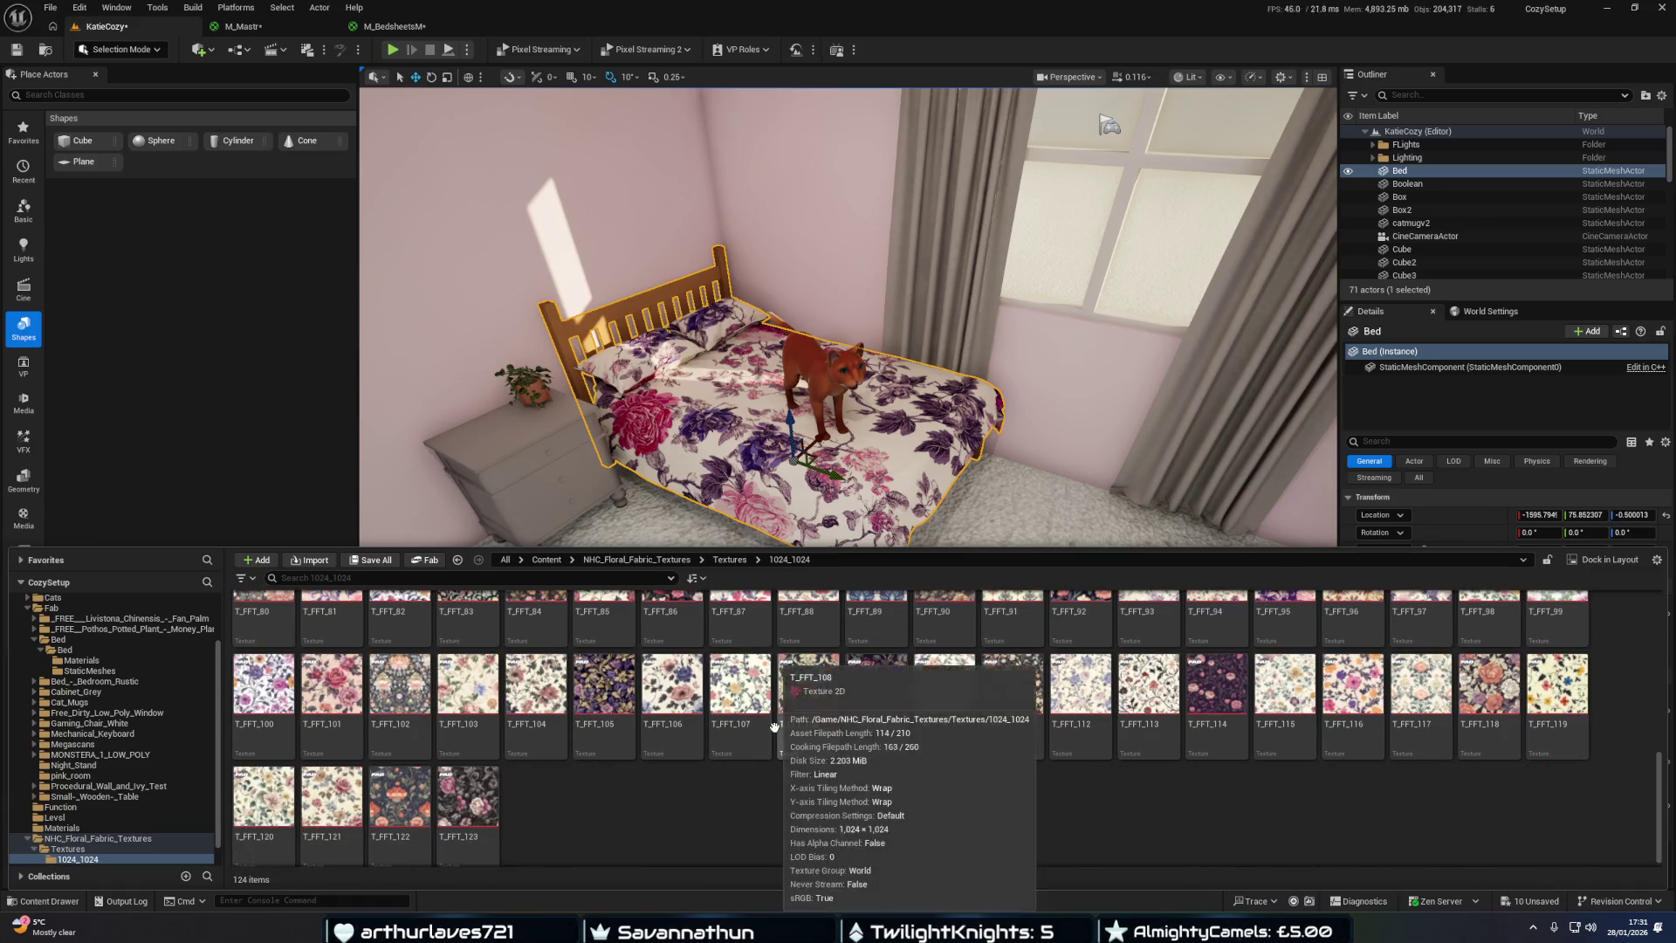
pyautogui.scroll(1, 765, 736)
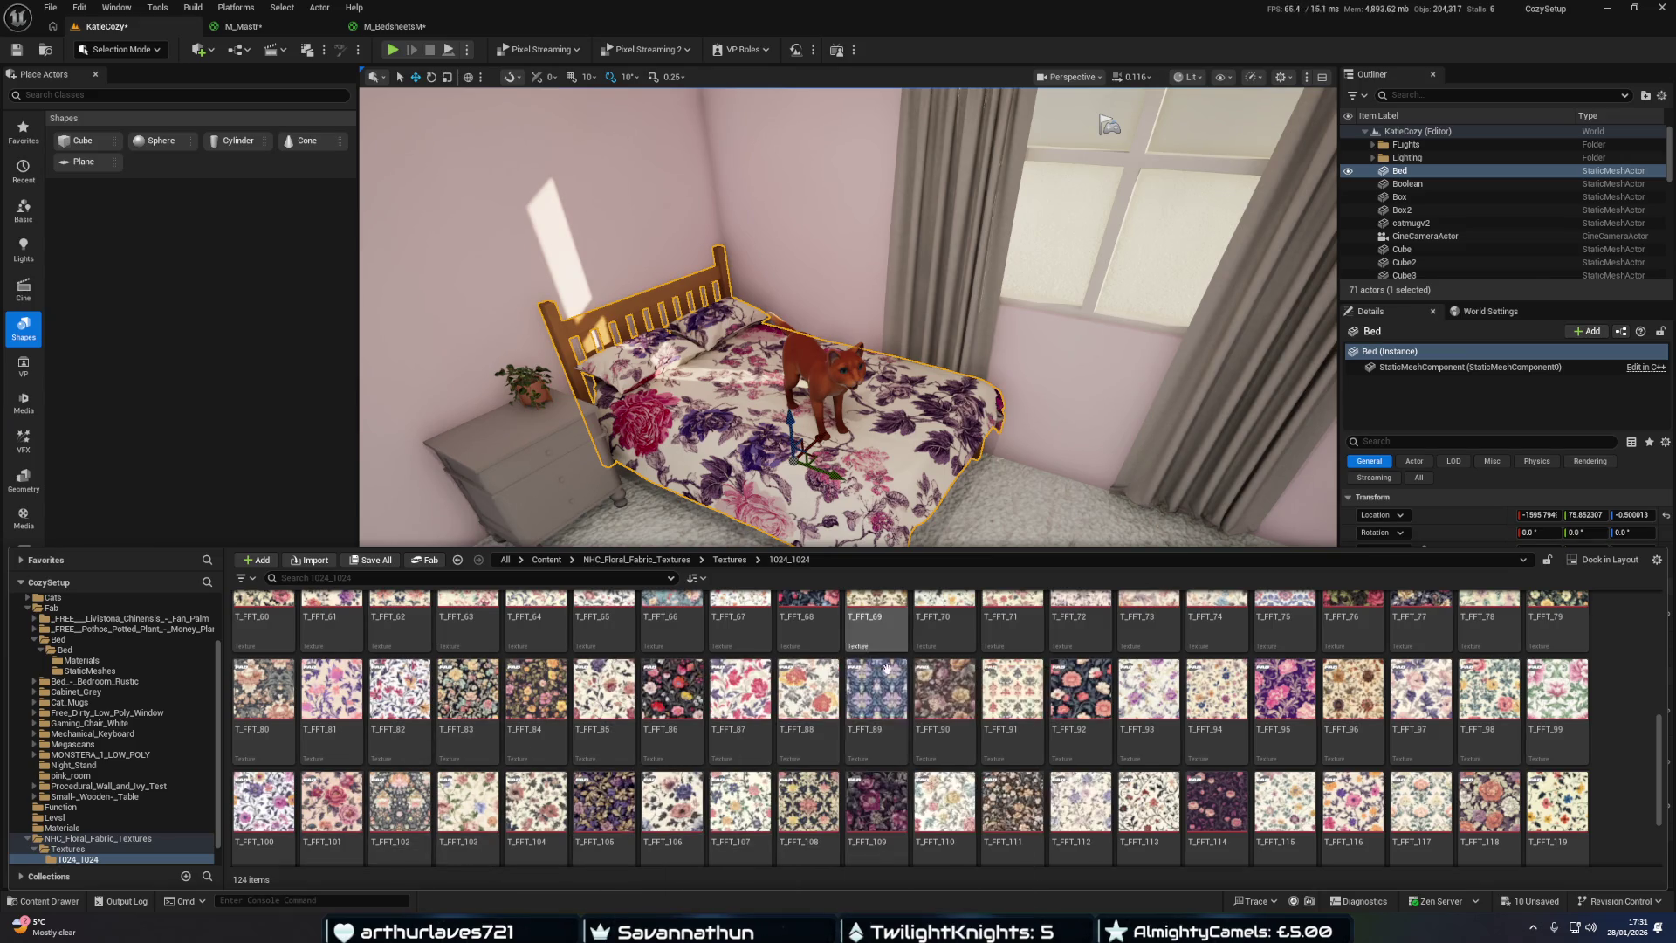
# Select the floor and browse Megascans Surfaces to the Decorative_Wall_Paint textures.
pyautogui.click(653, 490)
pyautogui.hotkey('ctrl', 'space')
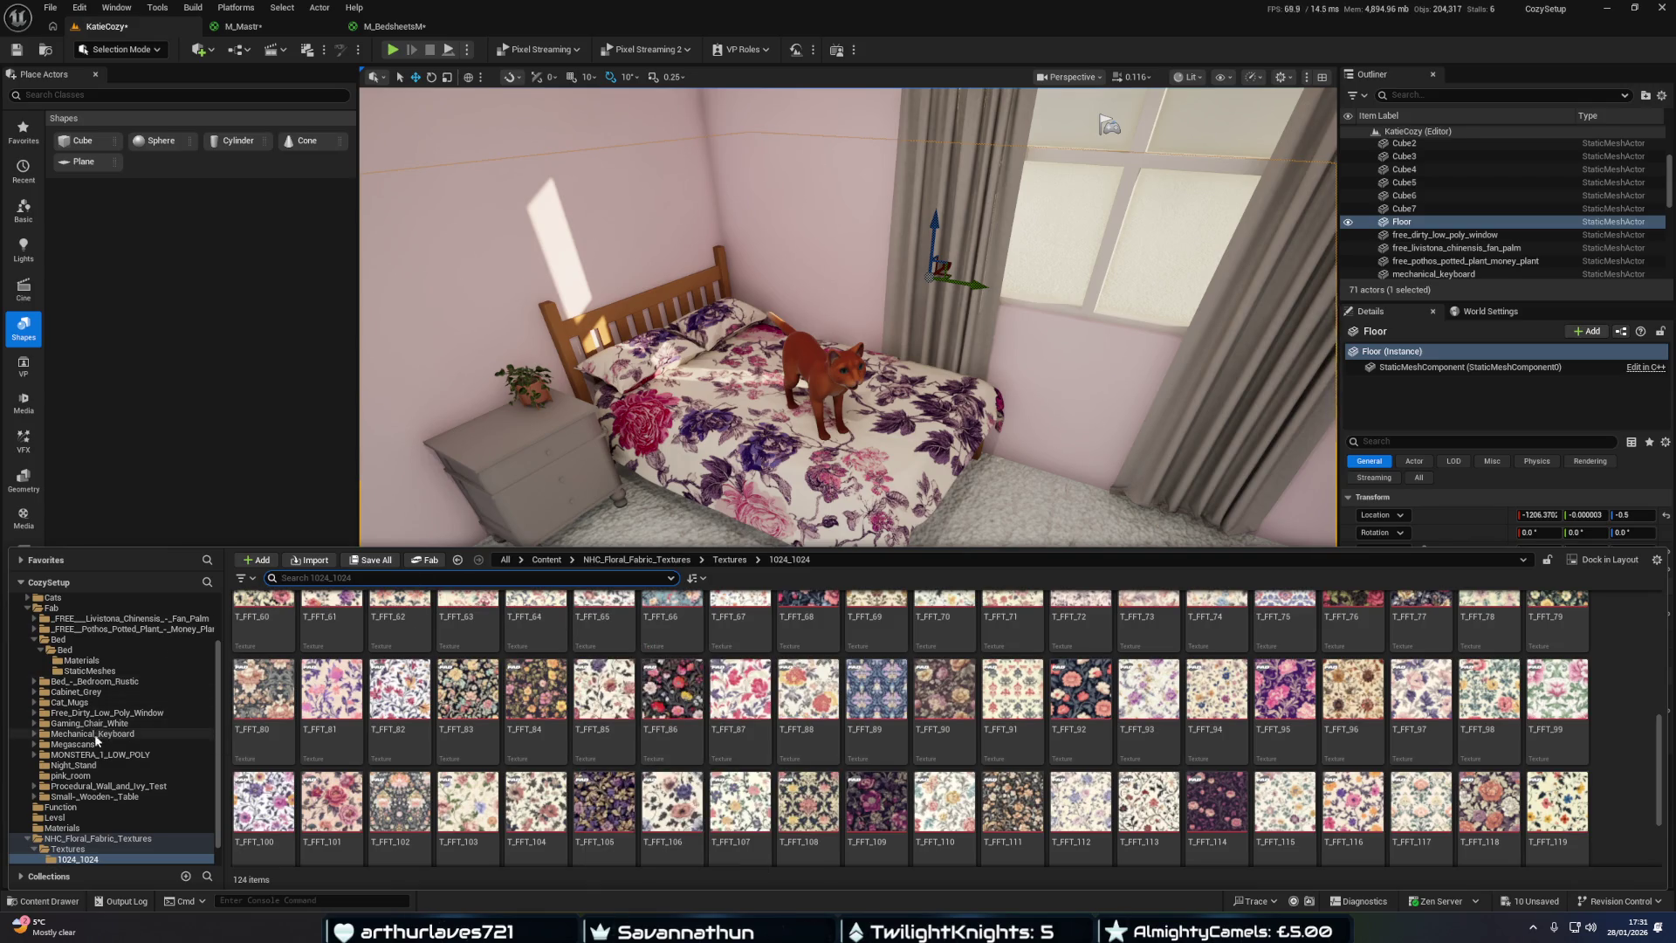
pyautogui.click(34, 743)
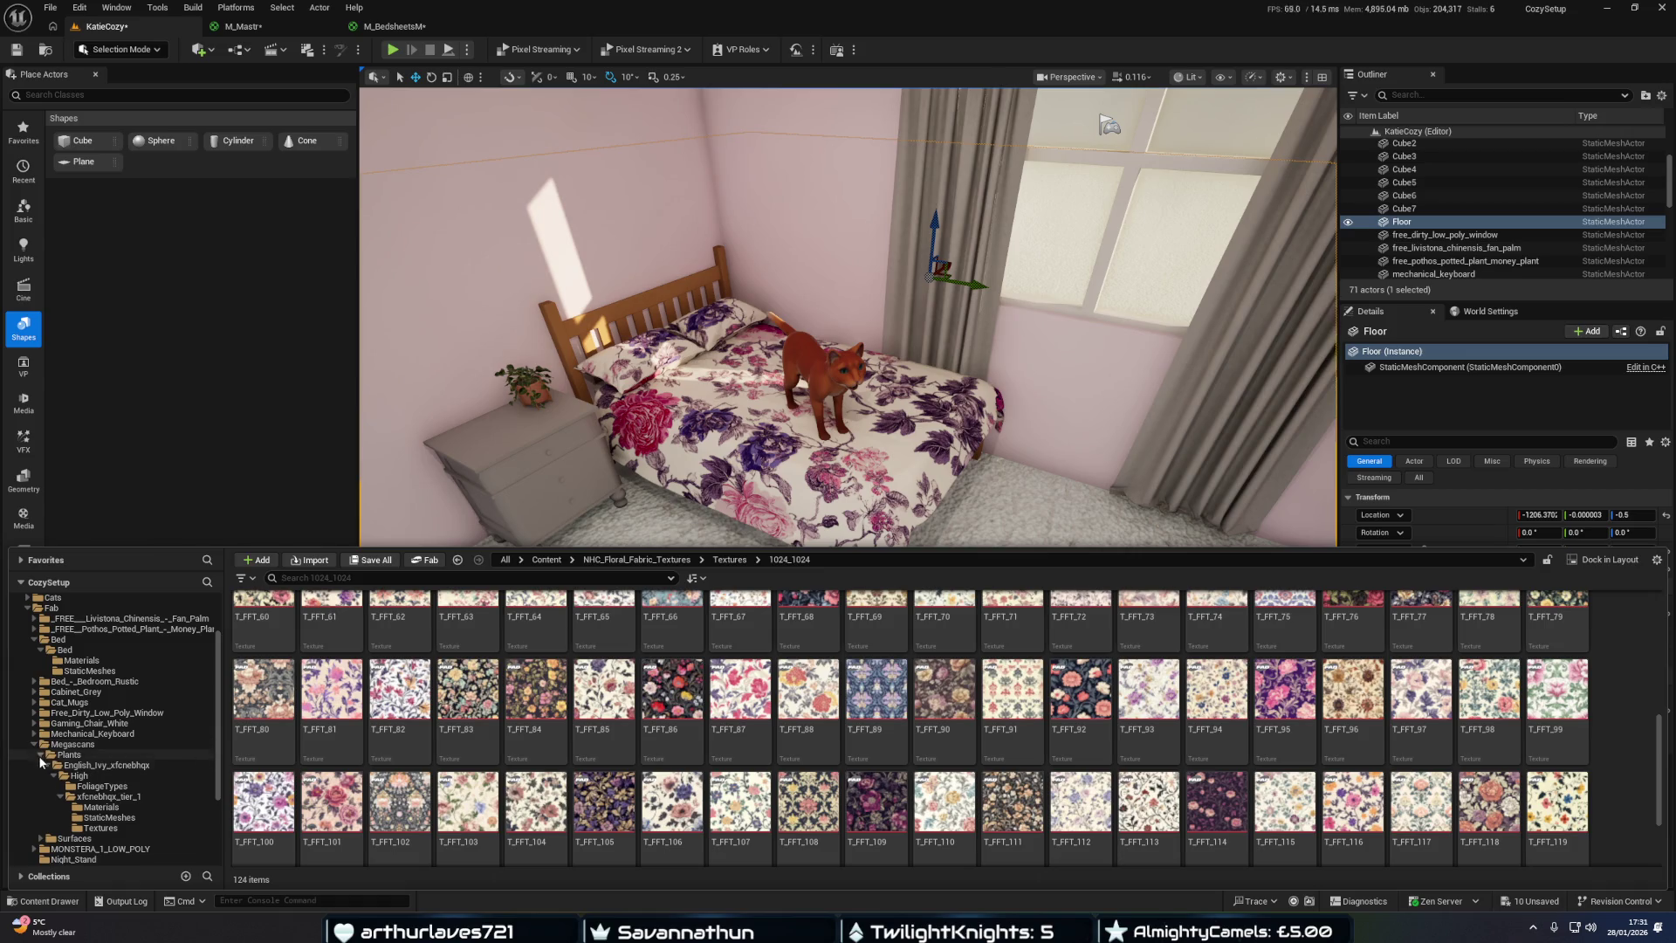
pyautogui.click(40, 755)
pyautogui.click(40, 765)
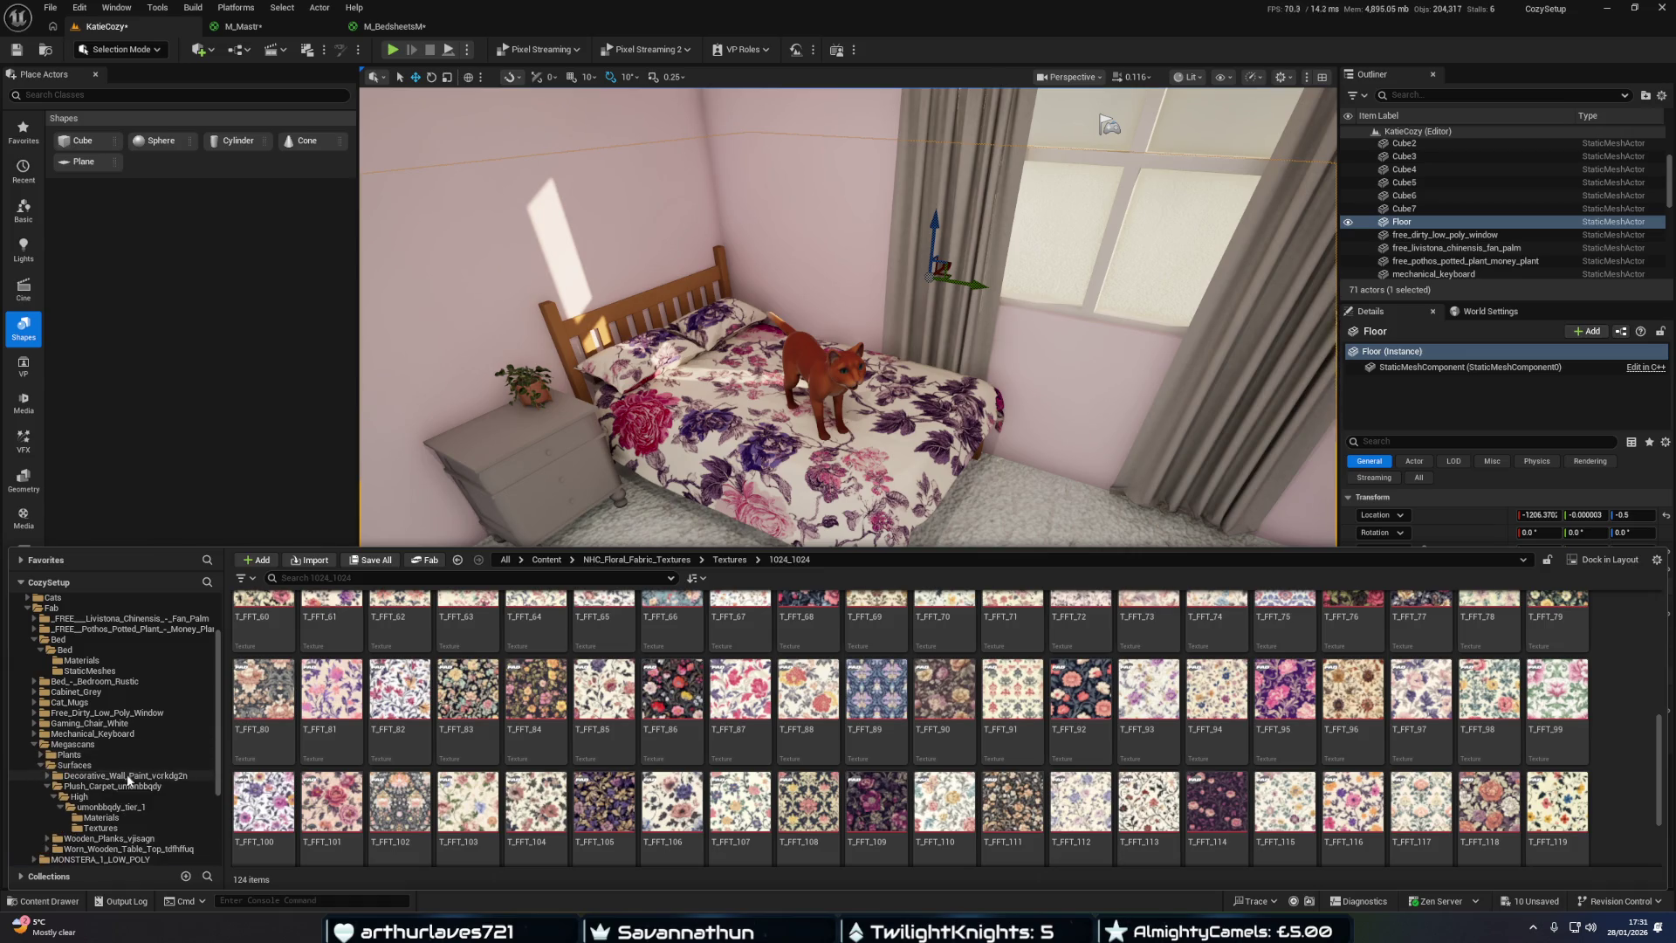
pyautogui.click(129, 775)
pyautogui.doubleClick(266, 622)
pyautogui.doubleClick(271, 627)
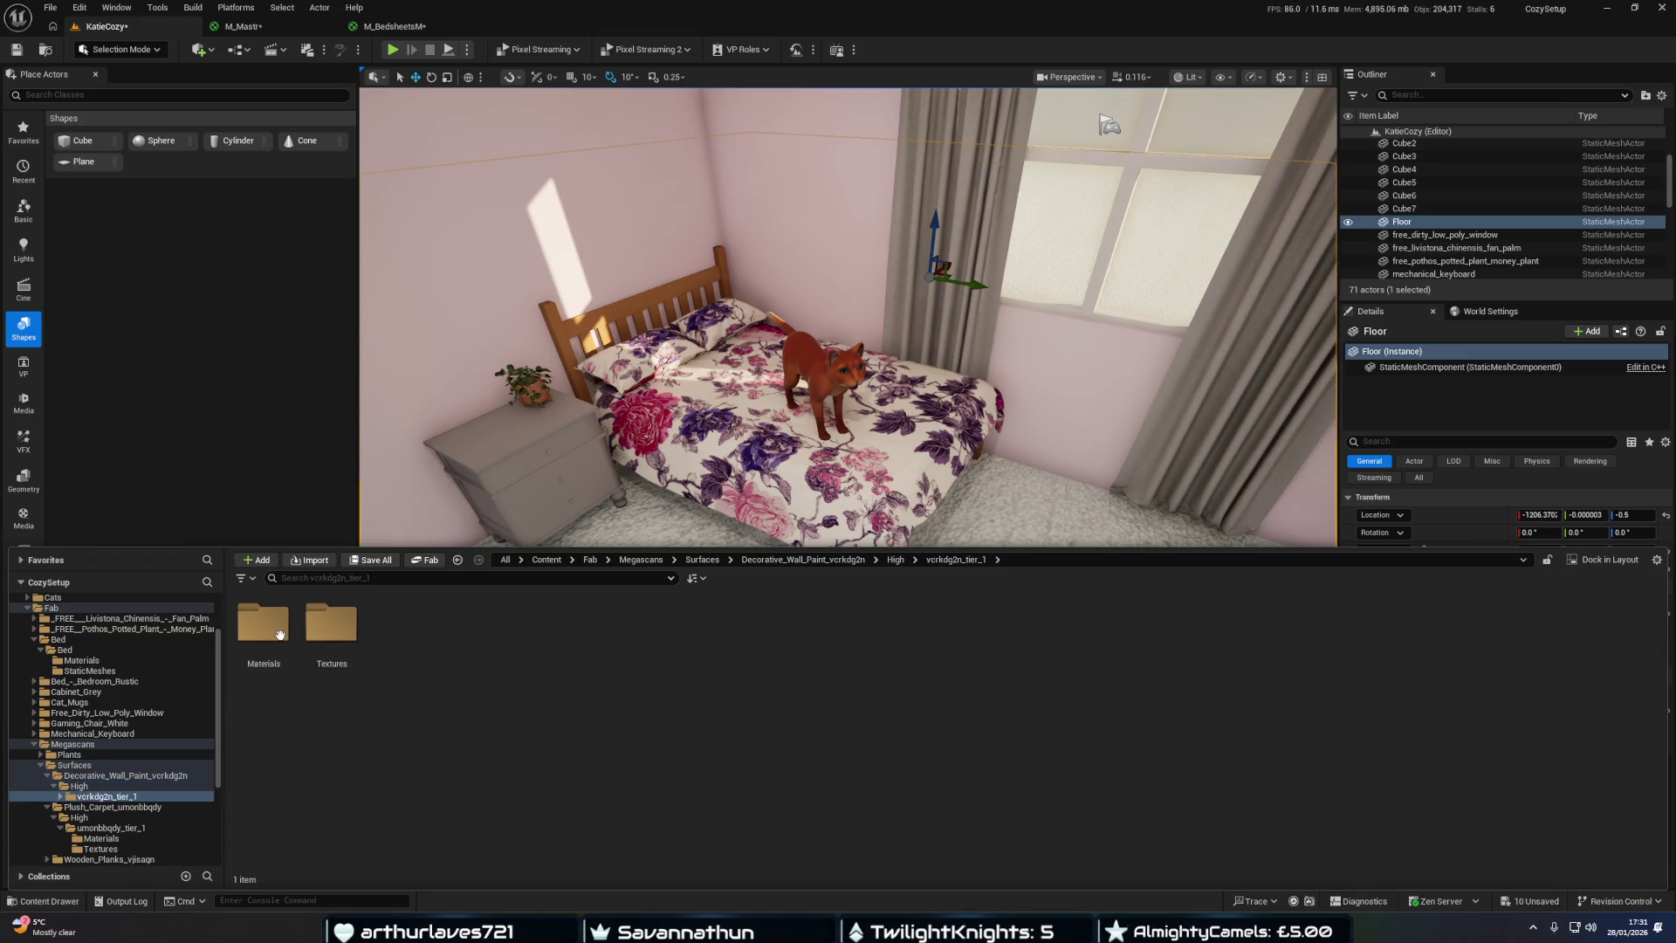
pyautogui.doubleClick(280, 633)
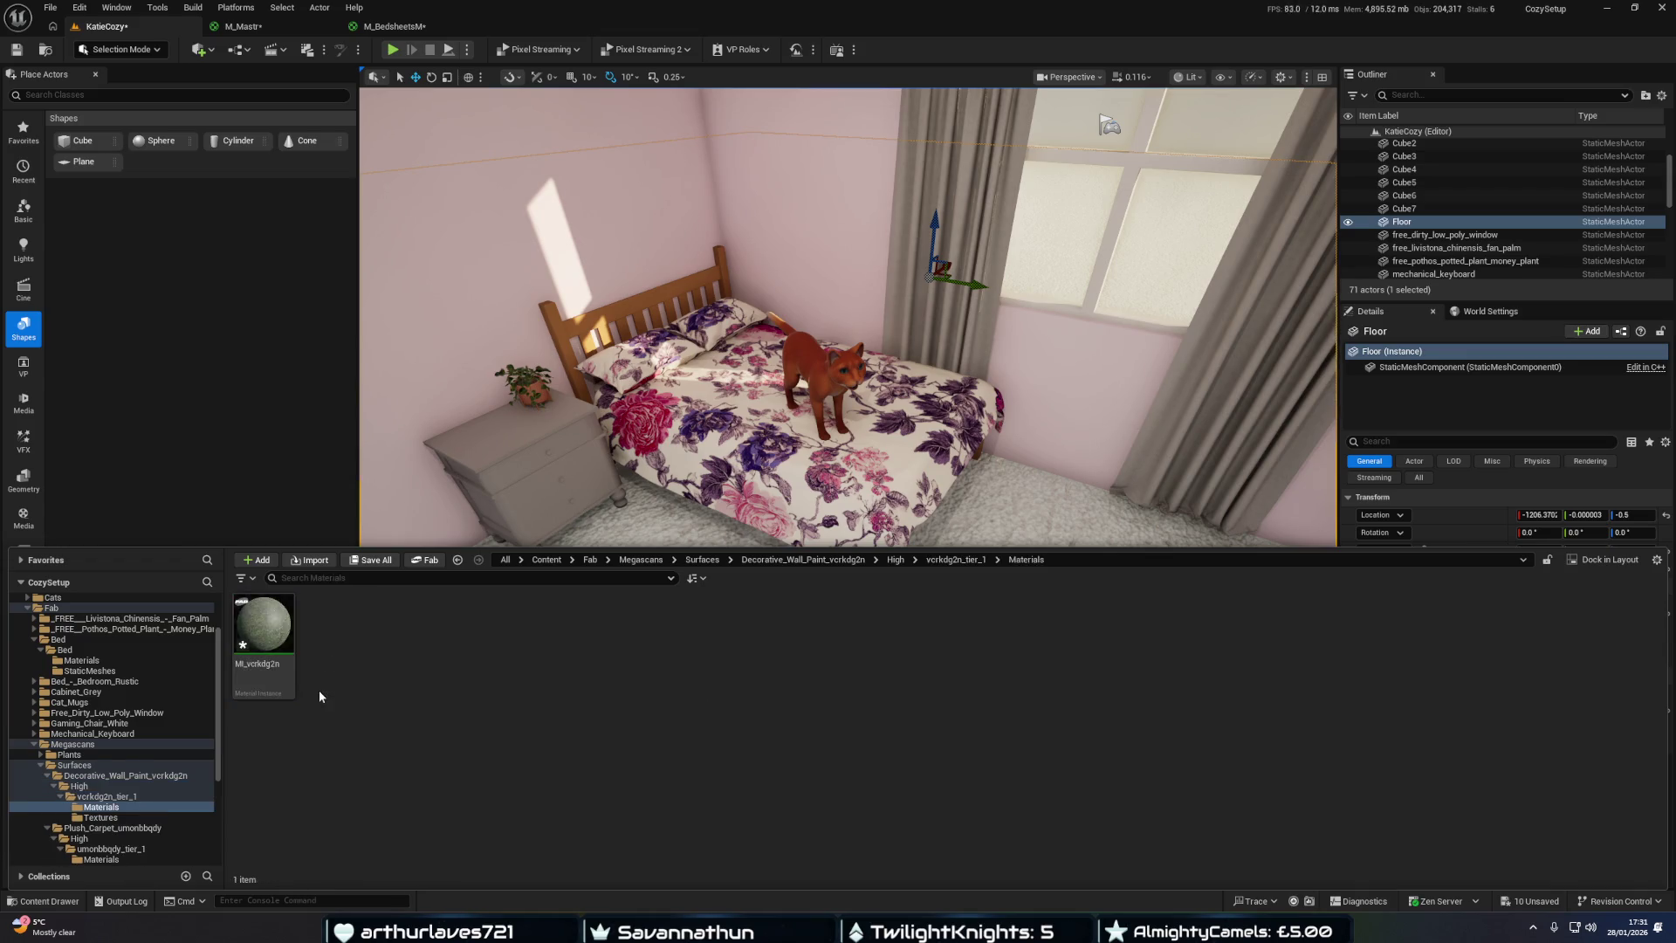
pyautogui.moveTo(290, 627)
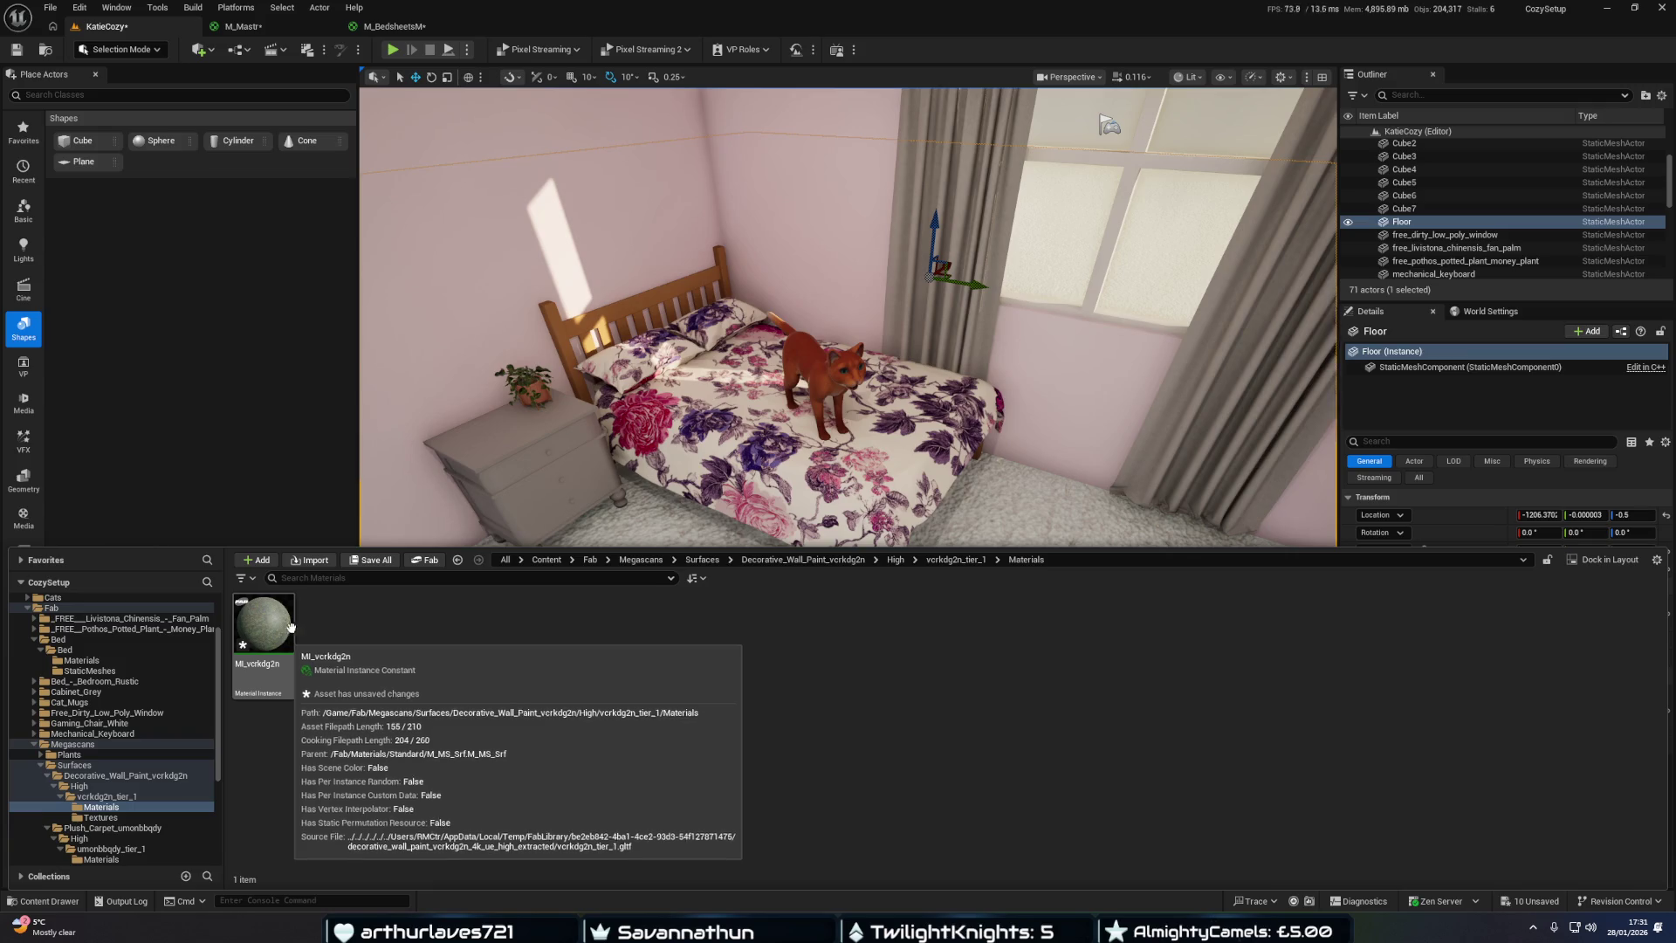
pyautogui.click(100, 817)
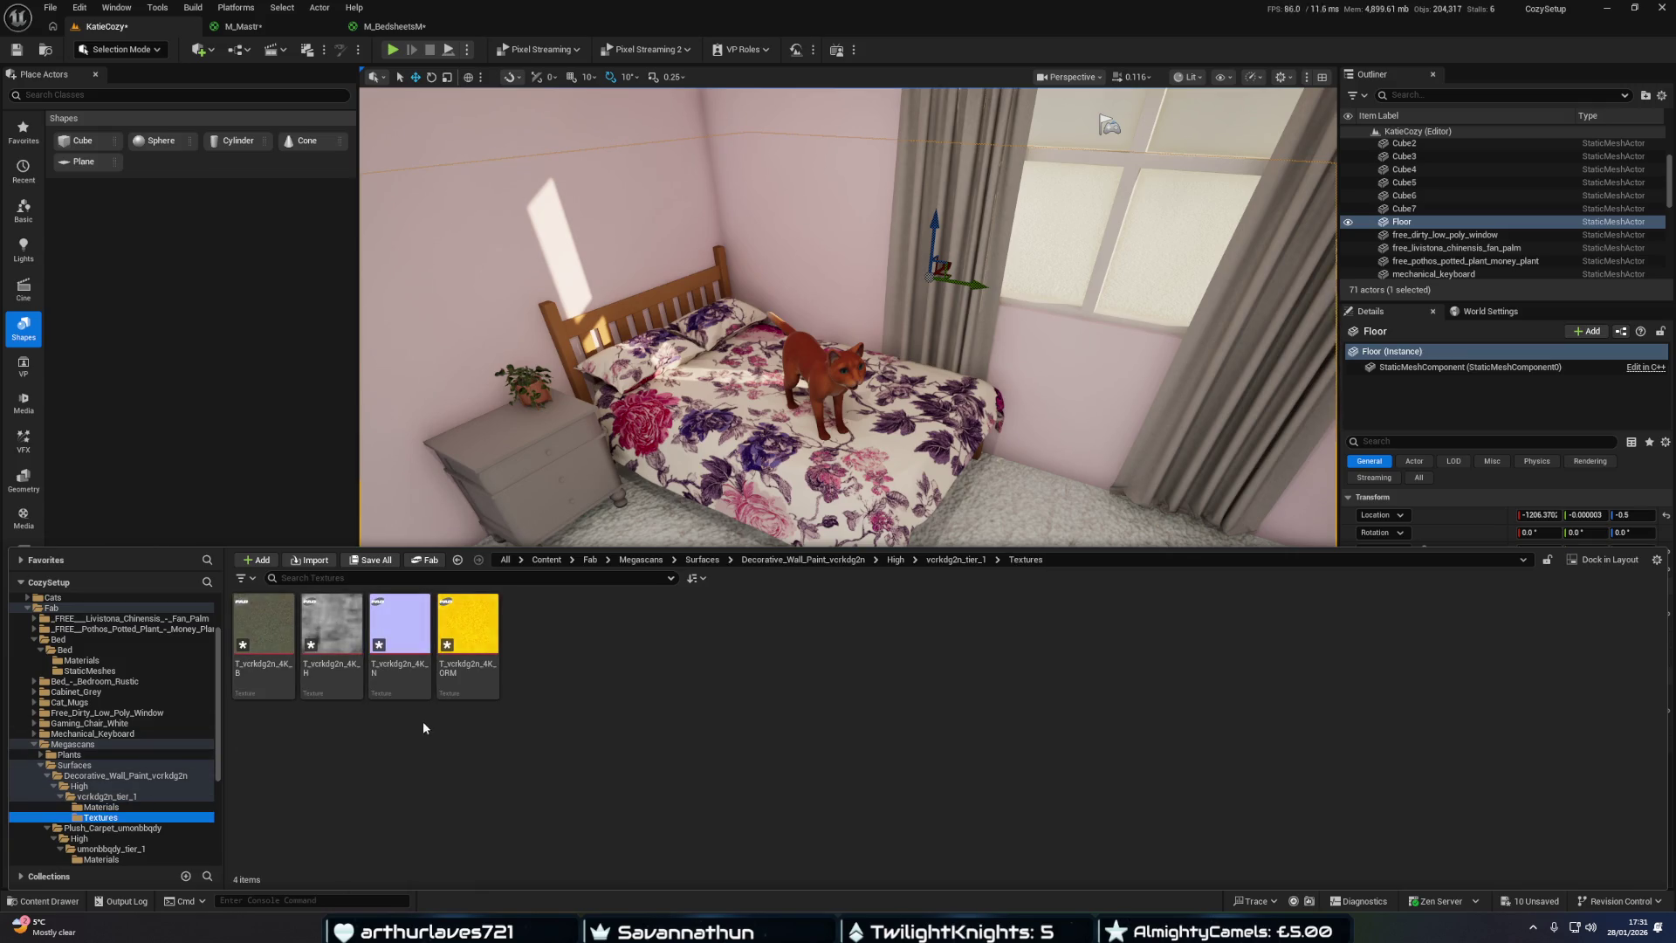
# Open the M_Walls instance from the Materials folder, then open its parent M_Mastr graph.
pyautogui.hotkey('ctrl', 'space')
pyautogui.scroll(-5, 499, 581)
pyautogui.hotkey('ctrl', 'space')
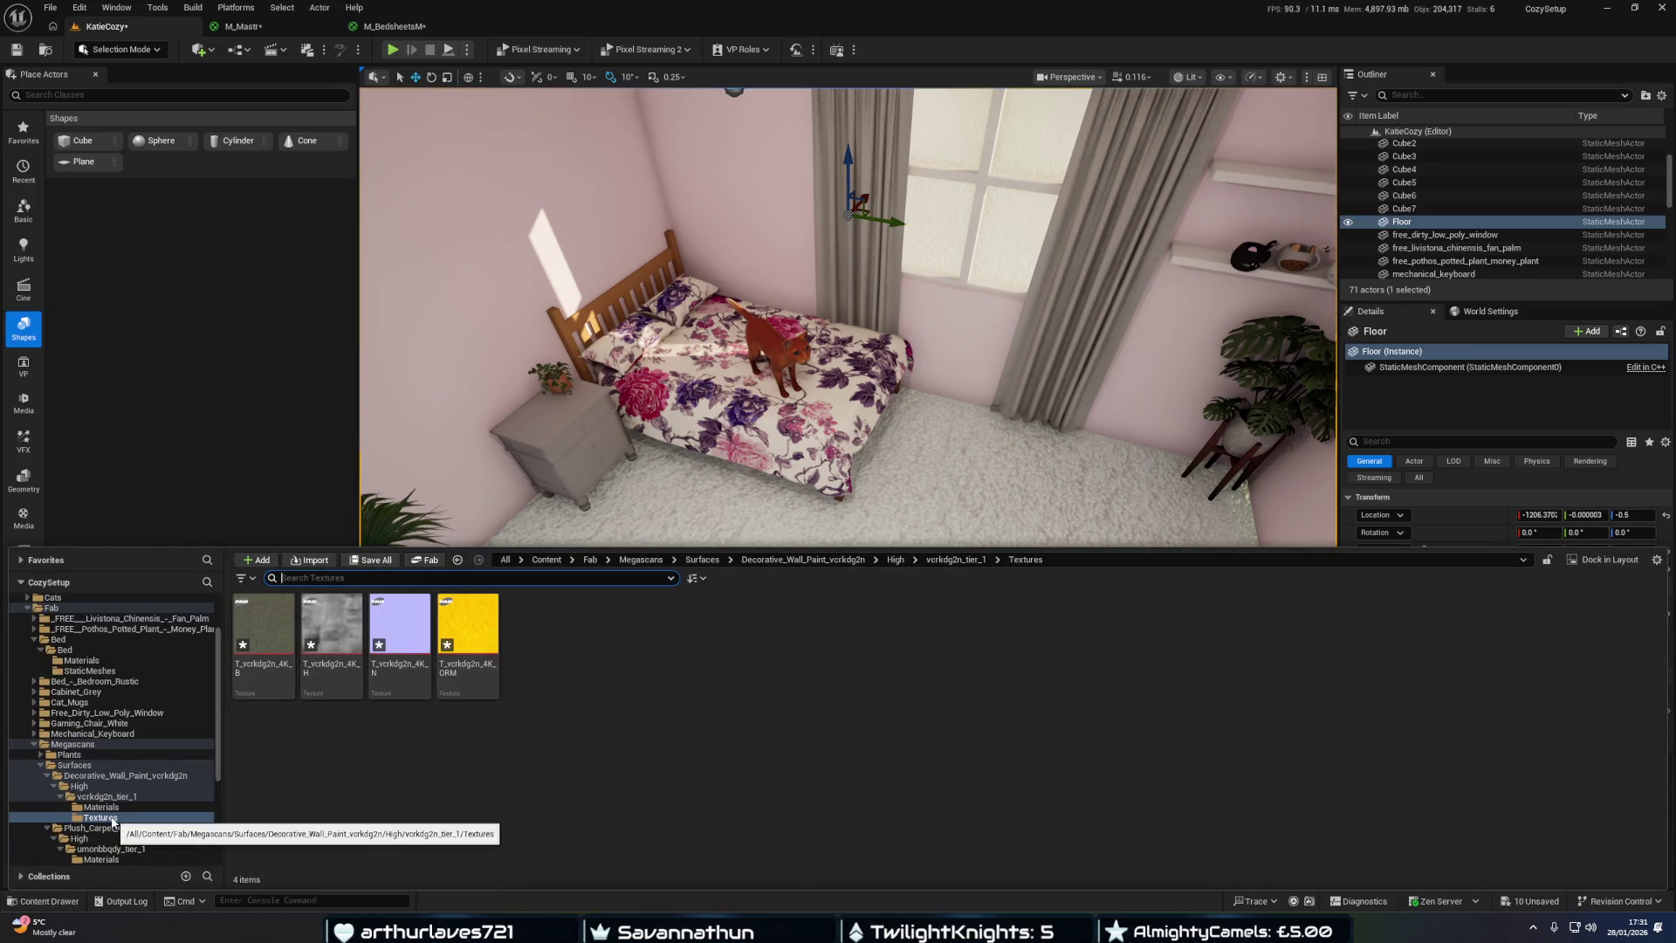
pyautogui.scroll(-3, 112, 821)
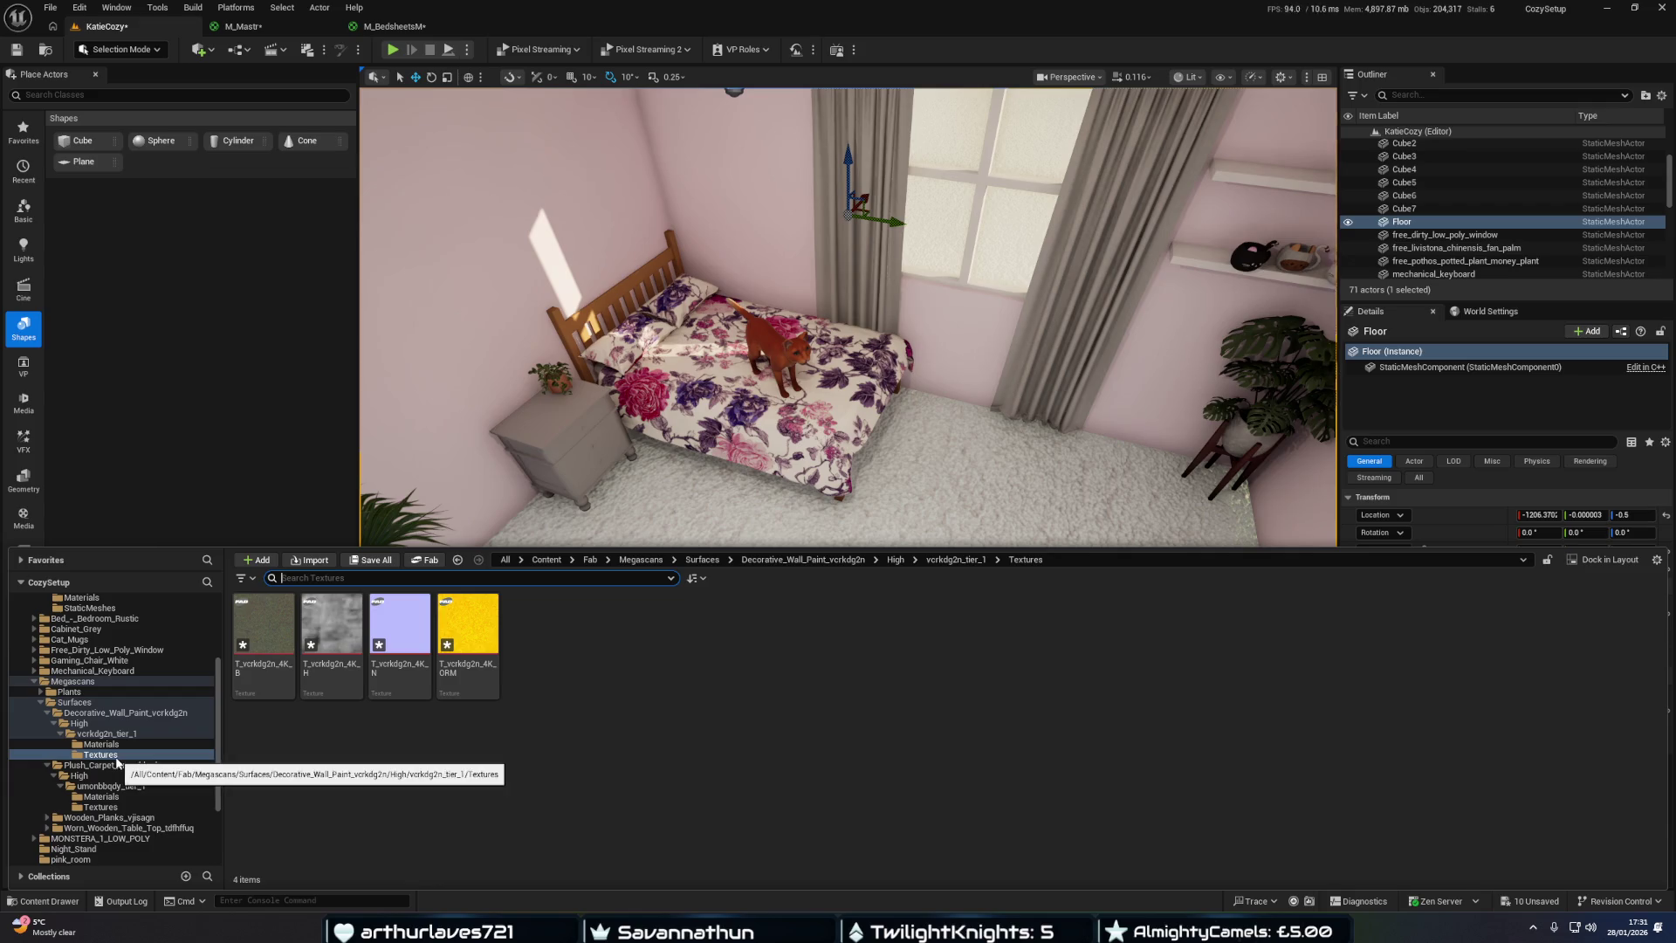
pyautogui.scroll(-5, 87, 803)
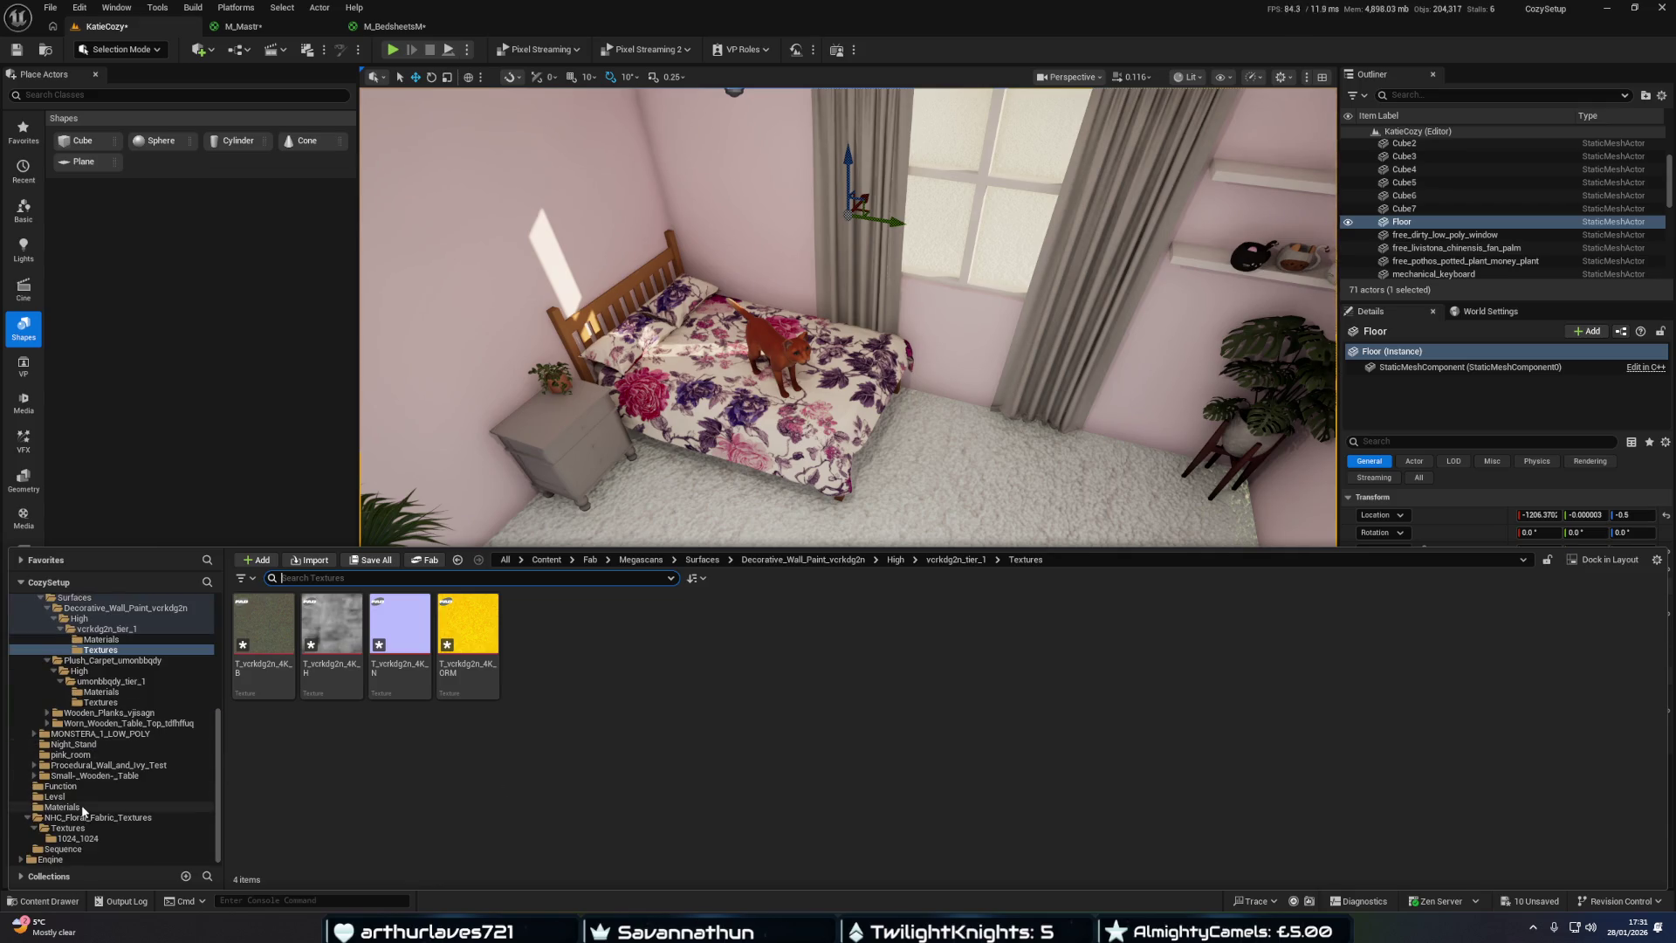
pyautogui.click(82, 808)
pyautogui.click(615, 646)
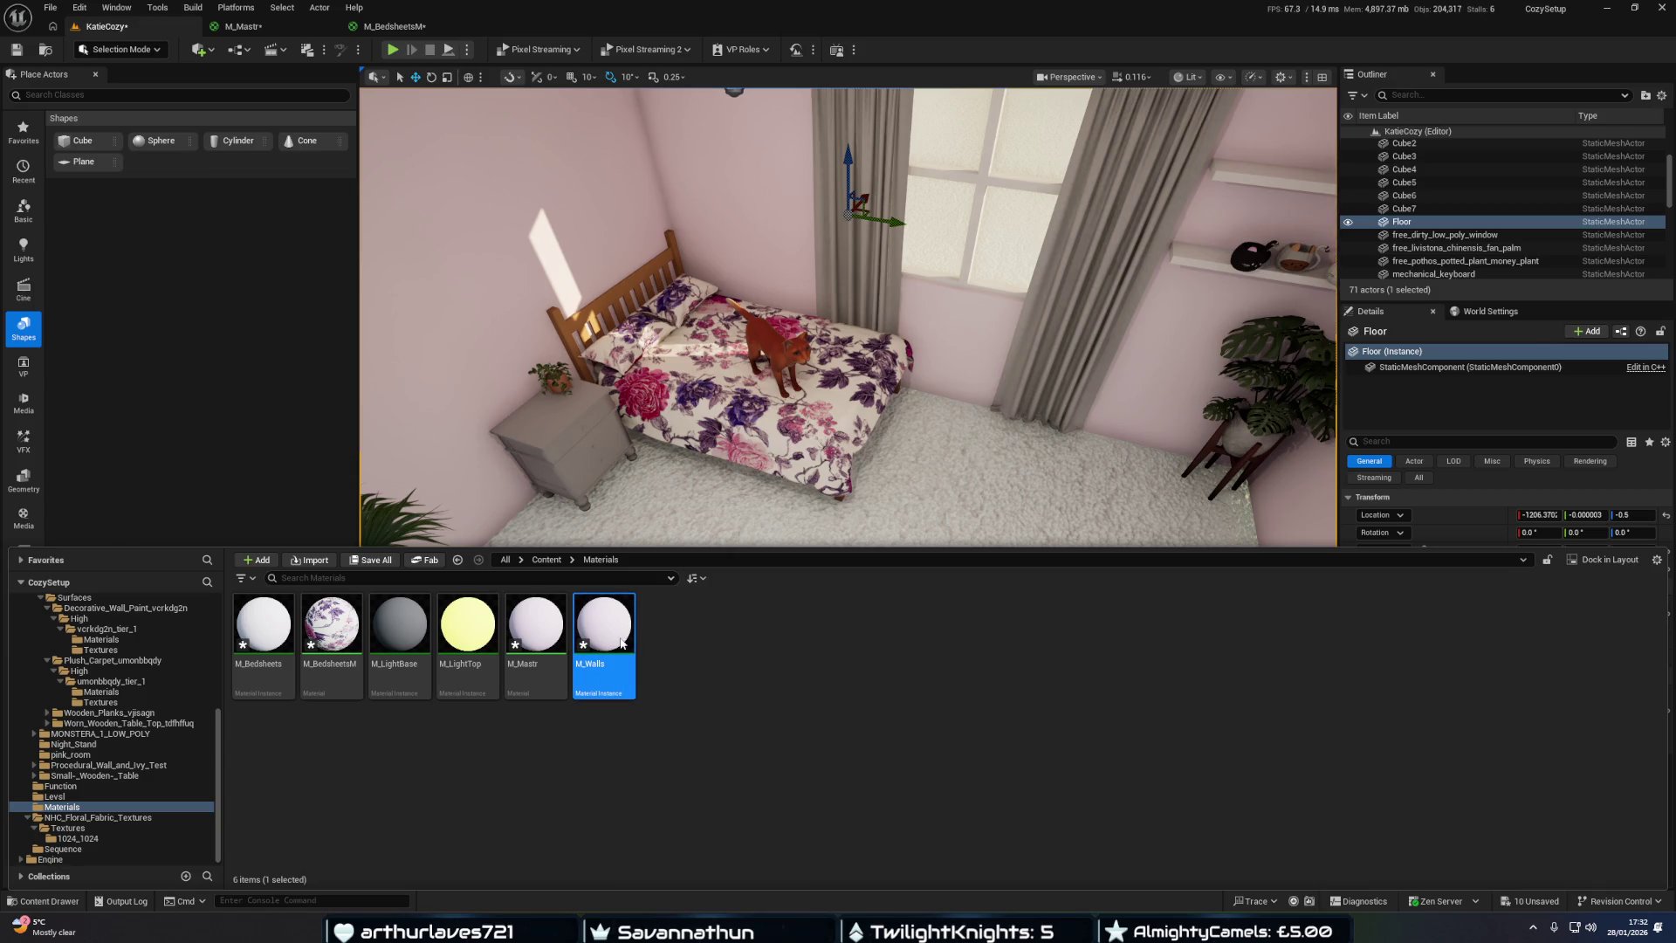
pyautogui.doubleClick(622, 643)
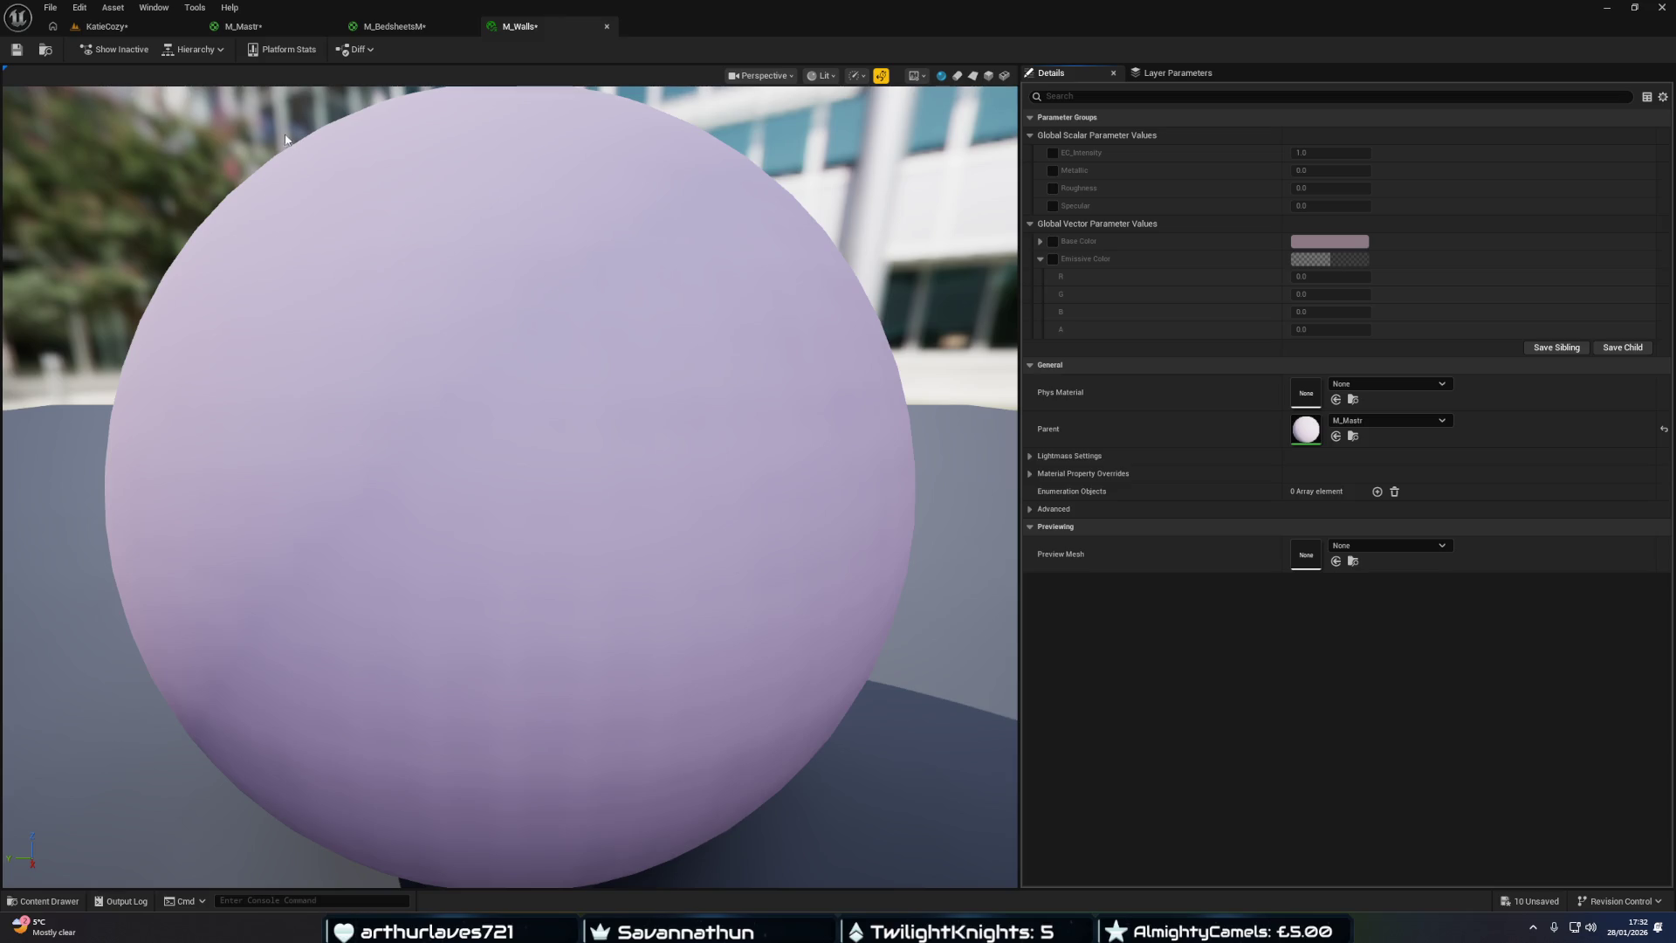
pyautogui.click(144, 21)
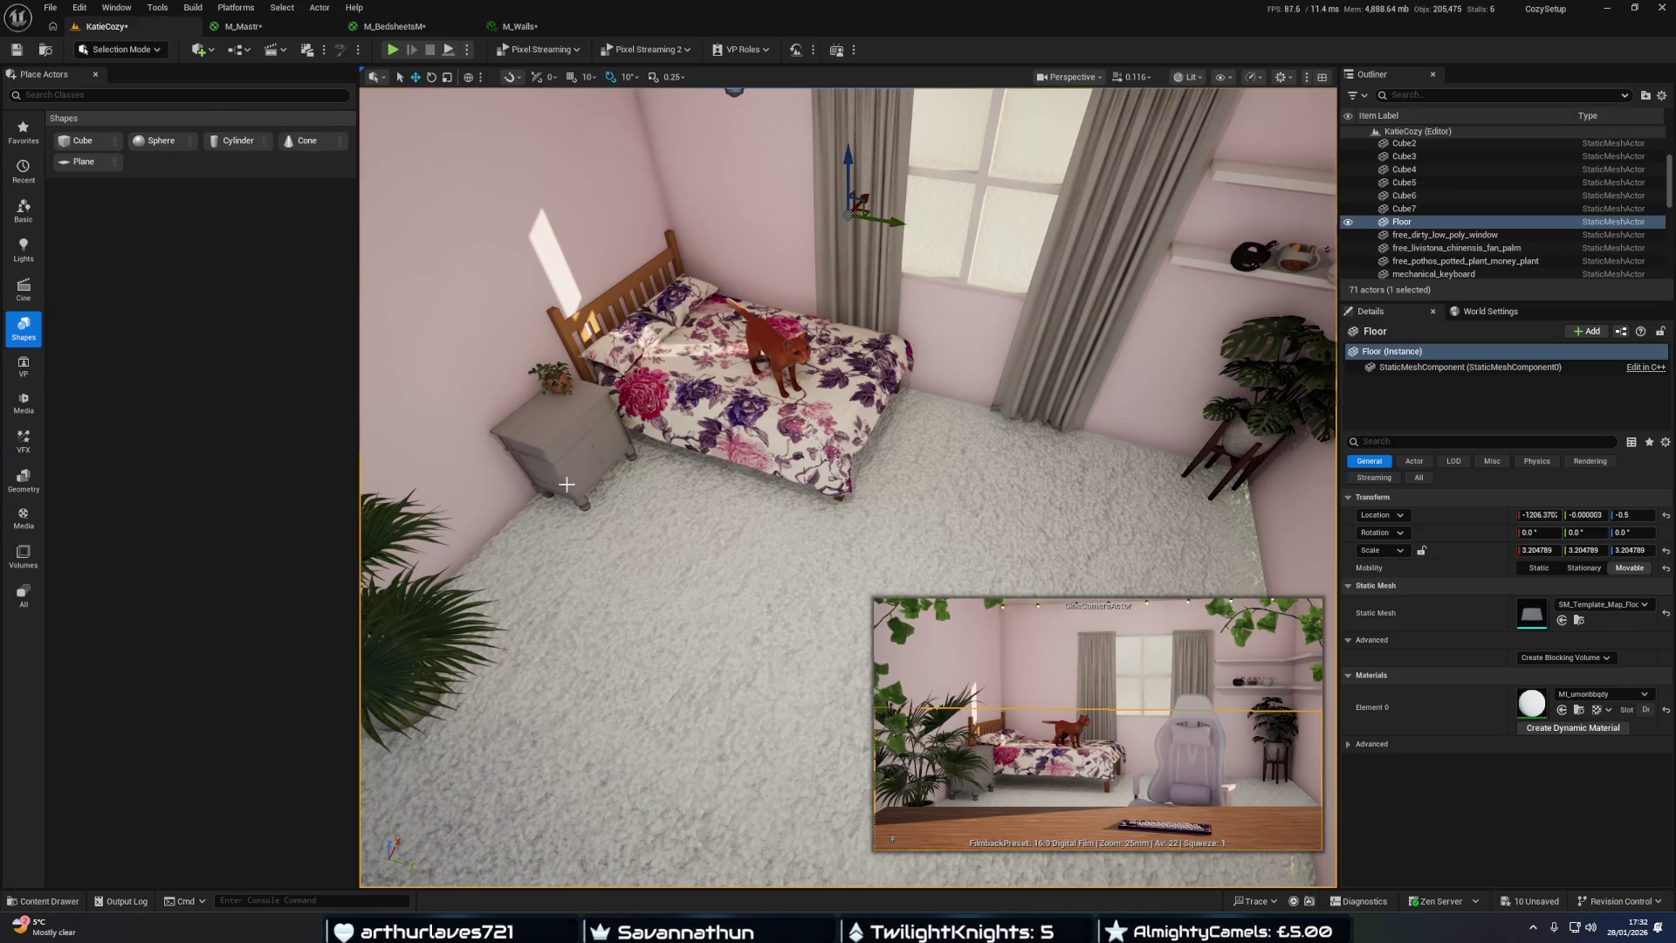
pyautogui.hotkey('ctrl', 'space')
pyautogui.doubleClick(524, 635)
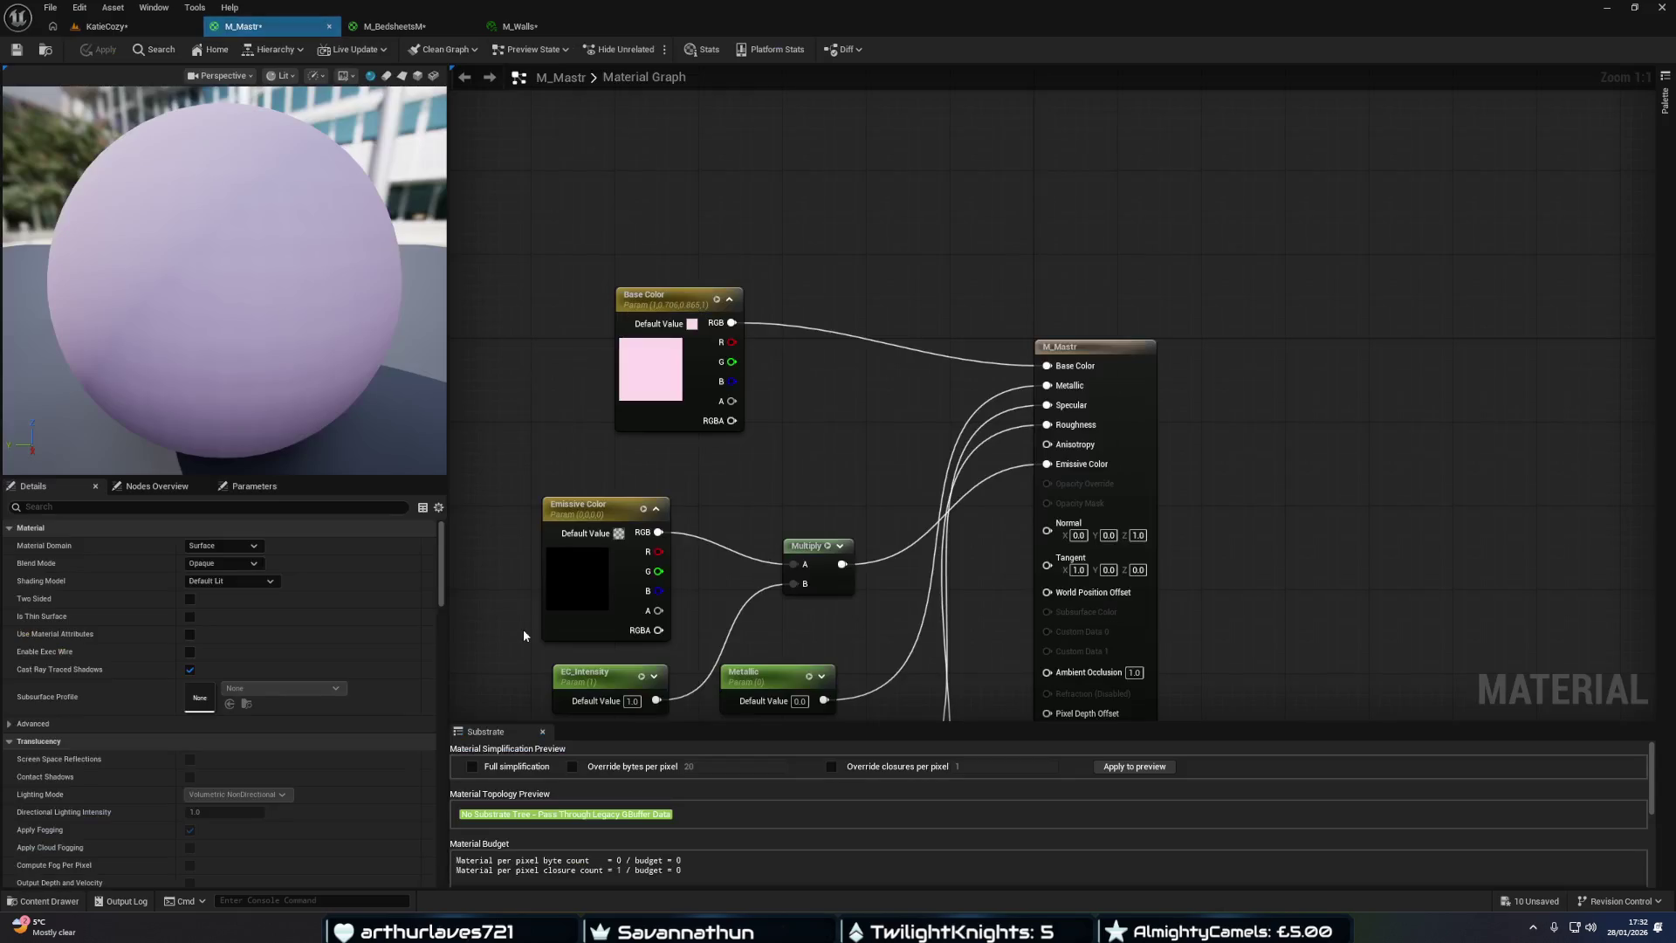
# Reposition M_Mastr's Base Color parameter node and show the wall paint textures folder.
pyautogui.moveTo(663, 295); pyautogui.dragTo(642, 222)
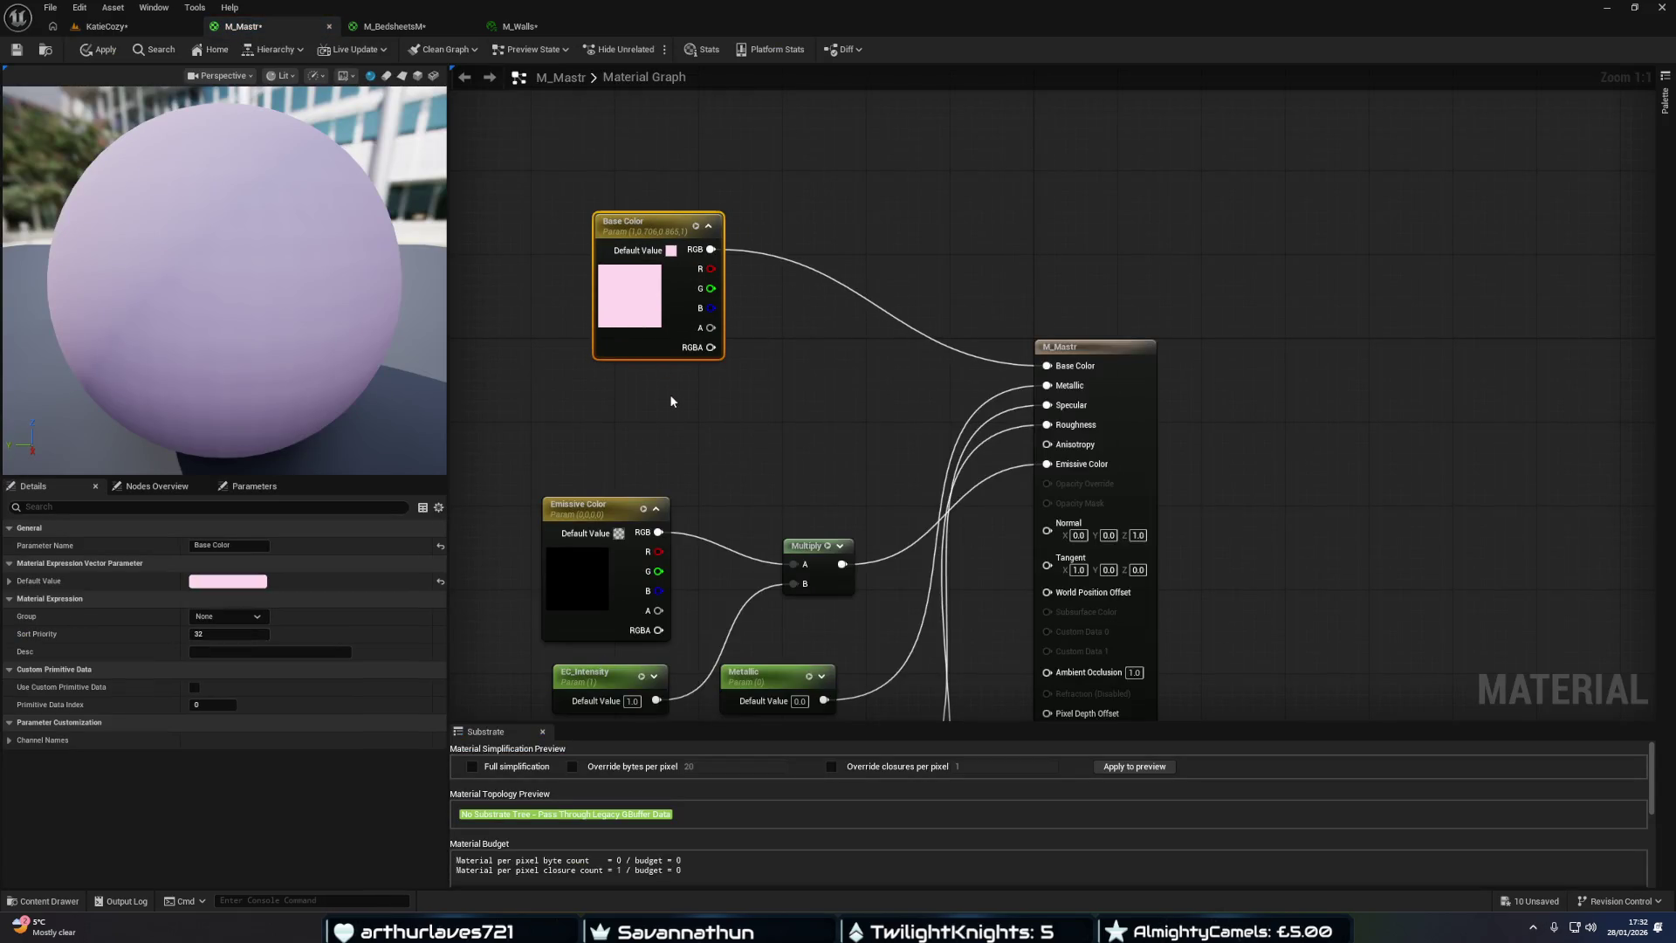
pyautogui.press('F2')
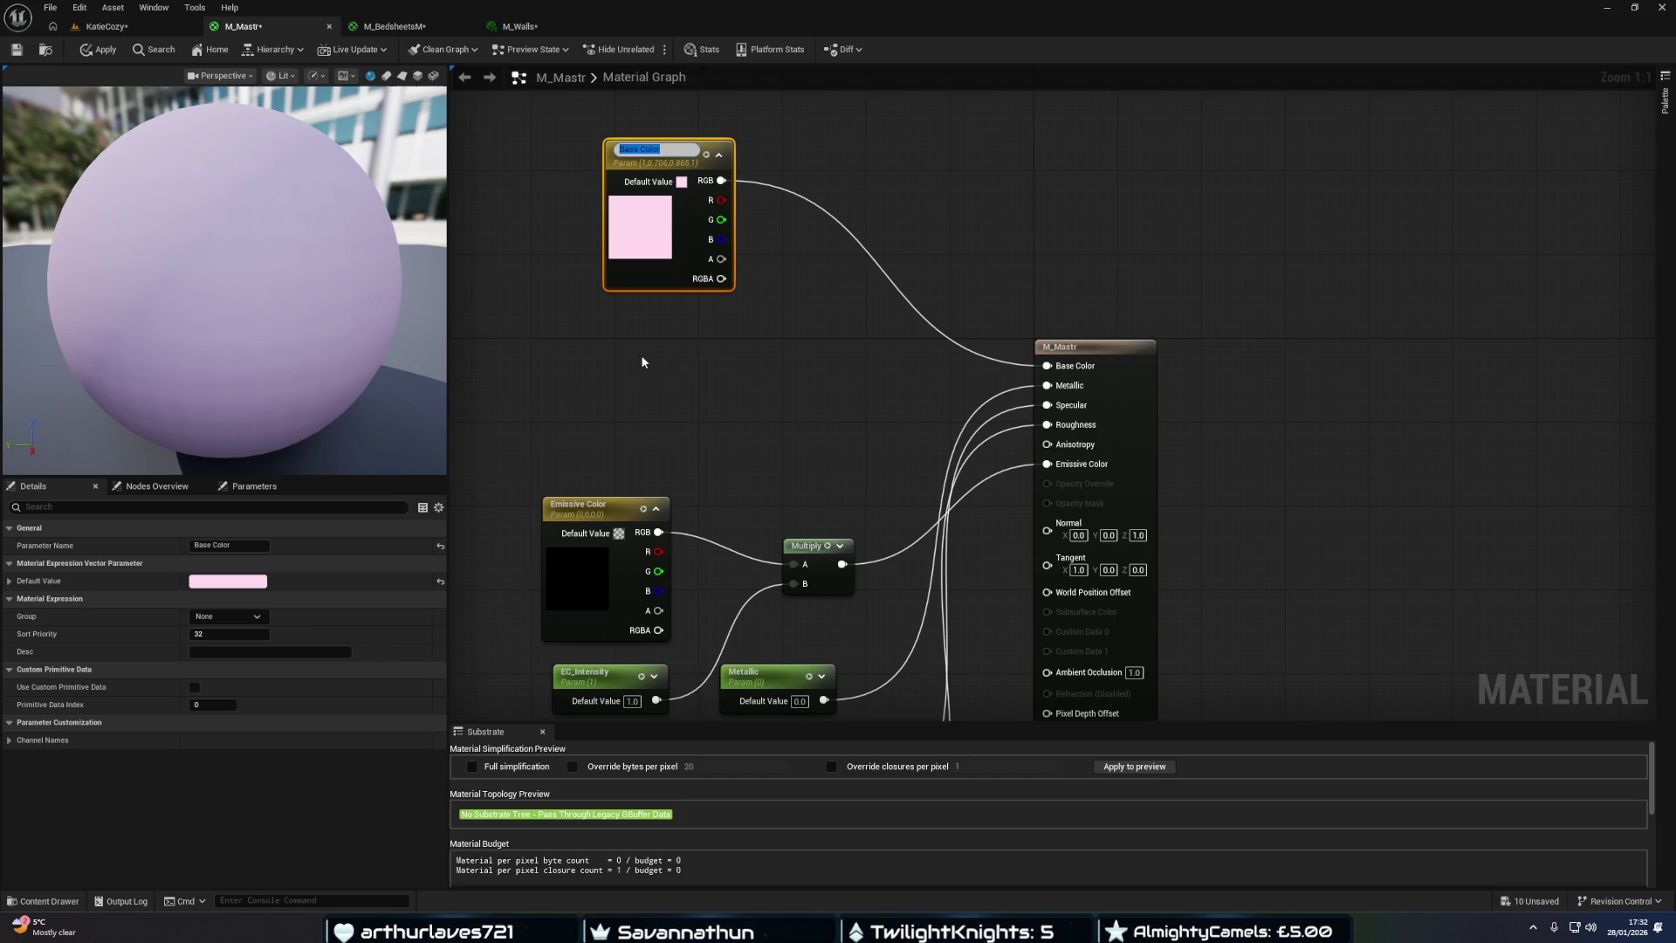
pyautogui.click(672, 463)
pyautogui.hotkey('ctrl', 'space')
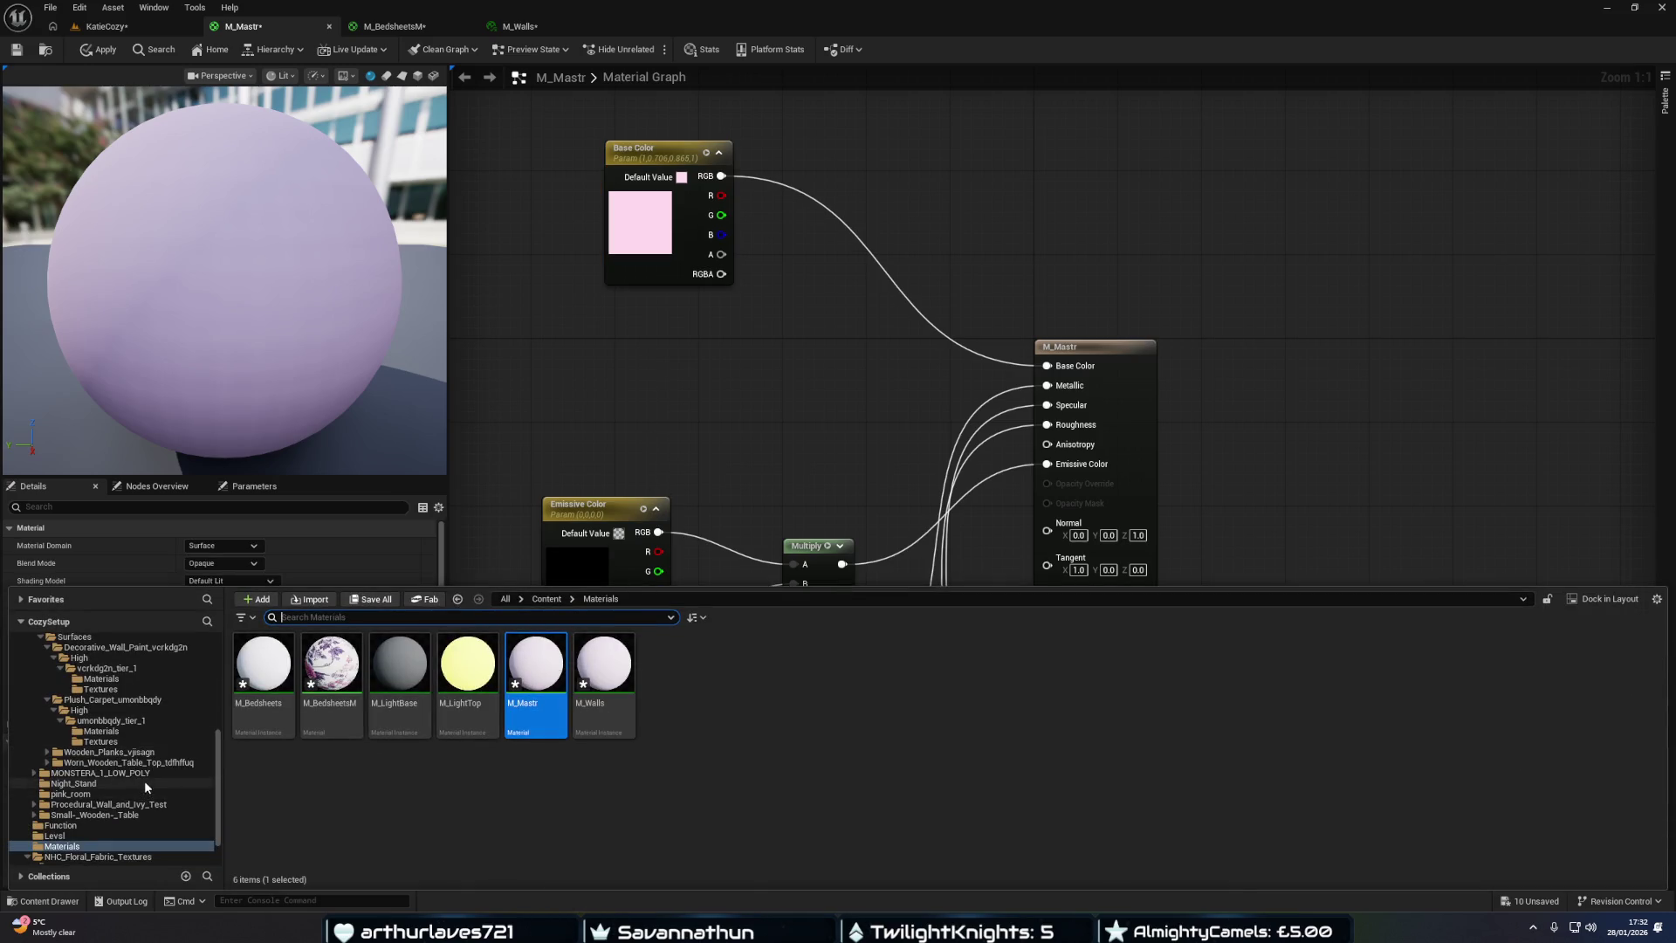
pyautogui.scroll(1, 118, 700)
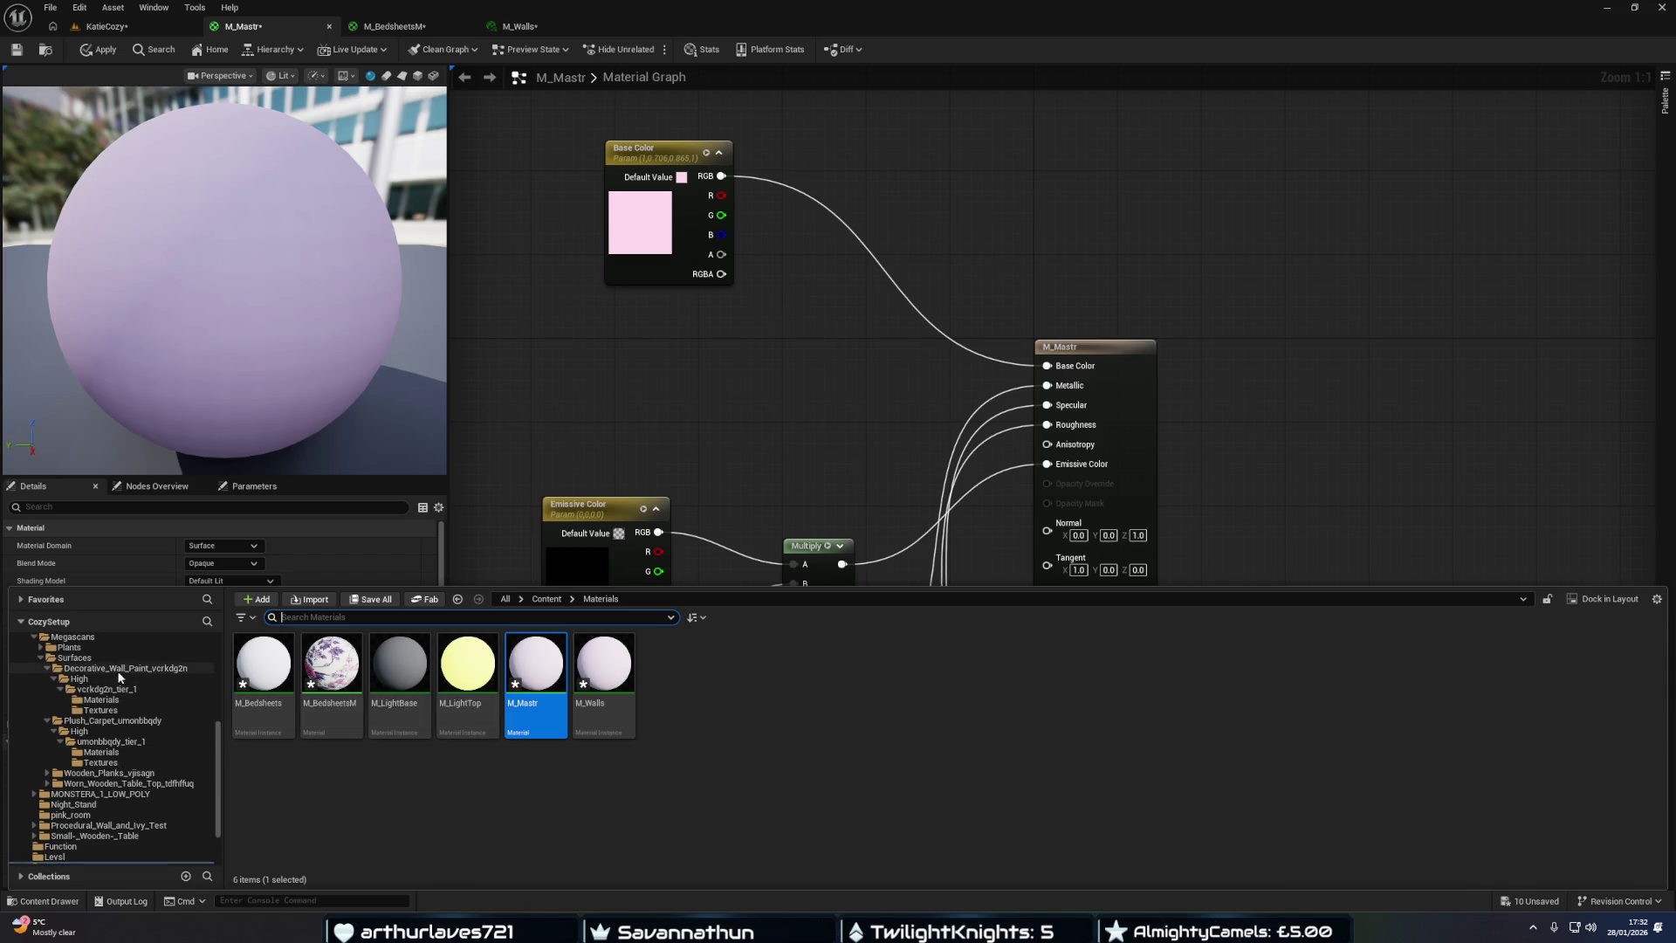
pyautogui.click(101, 710)
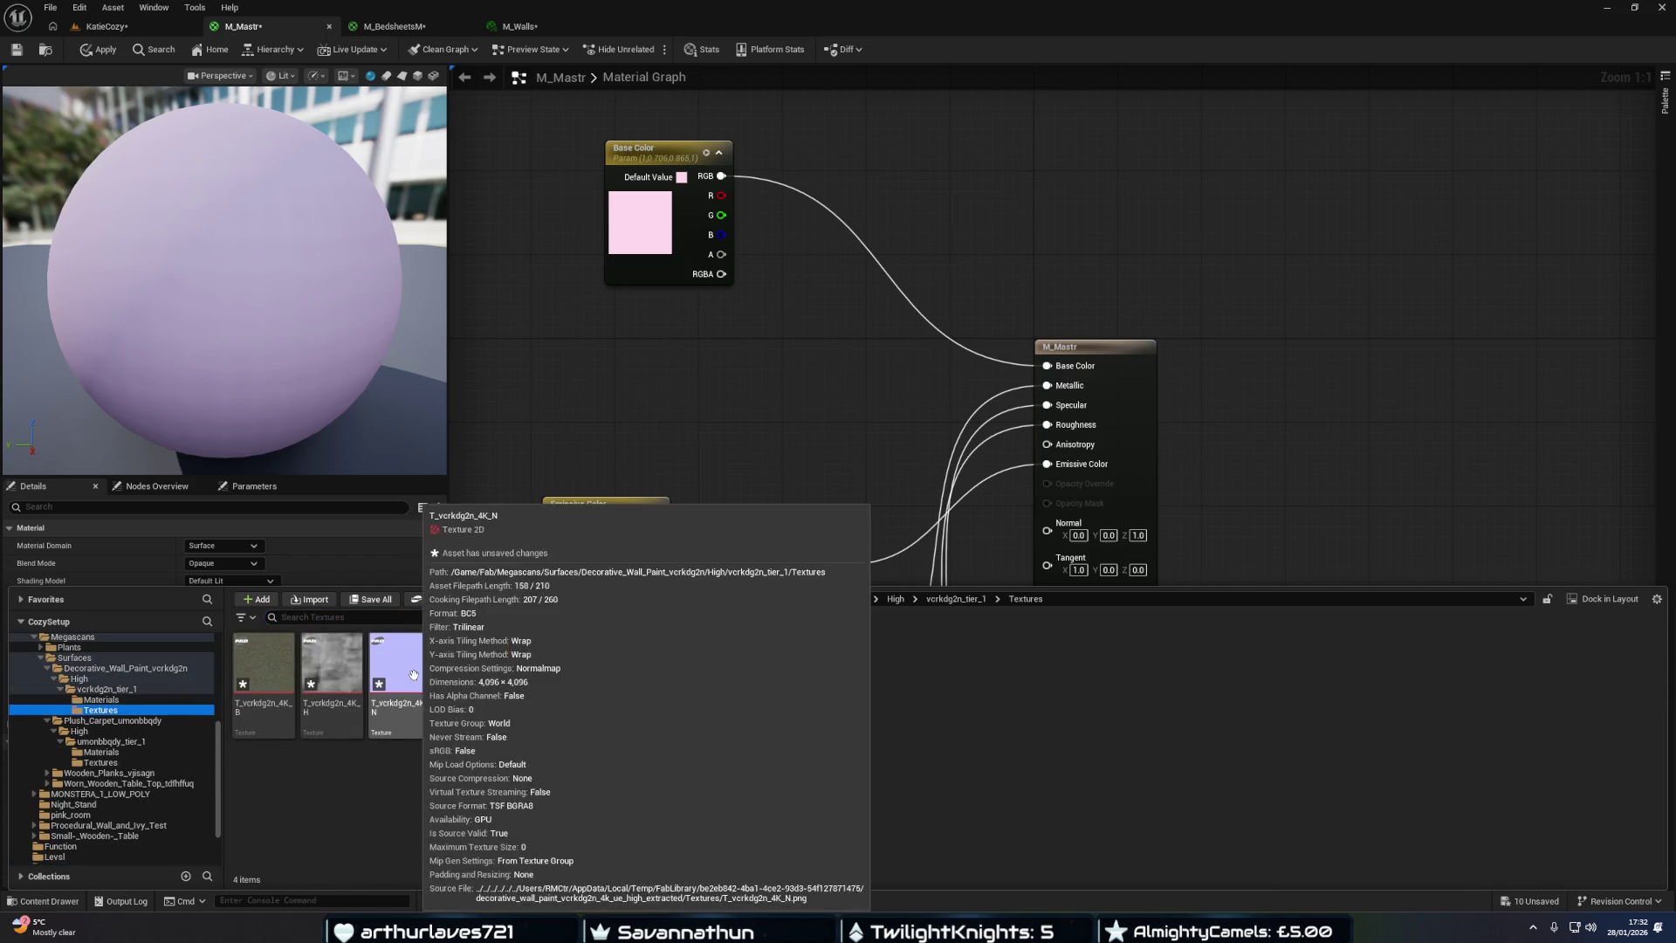
pyautogui.moveTo(709, 412); pyautogui.dragTo(704, 275)
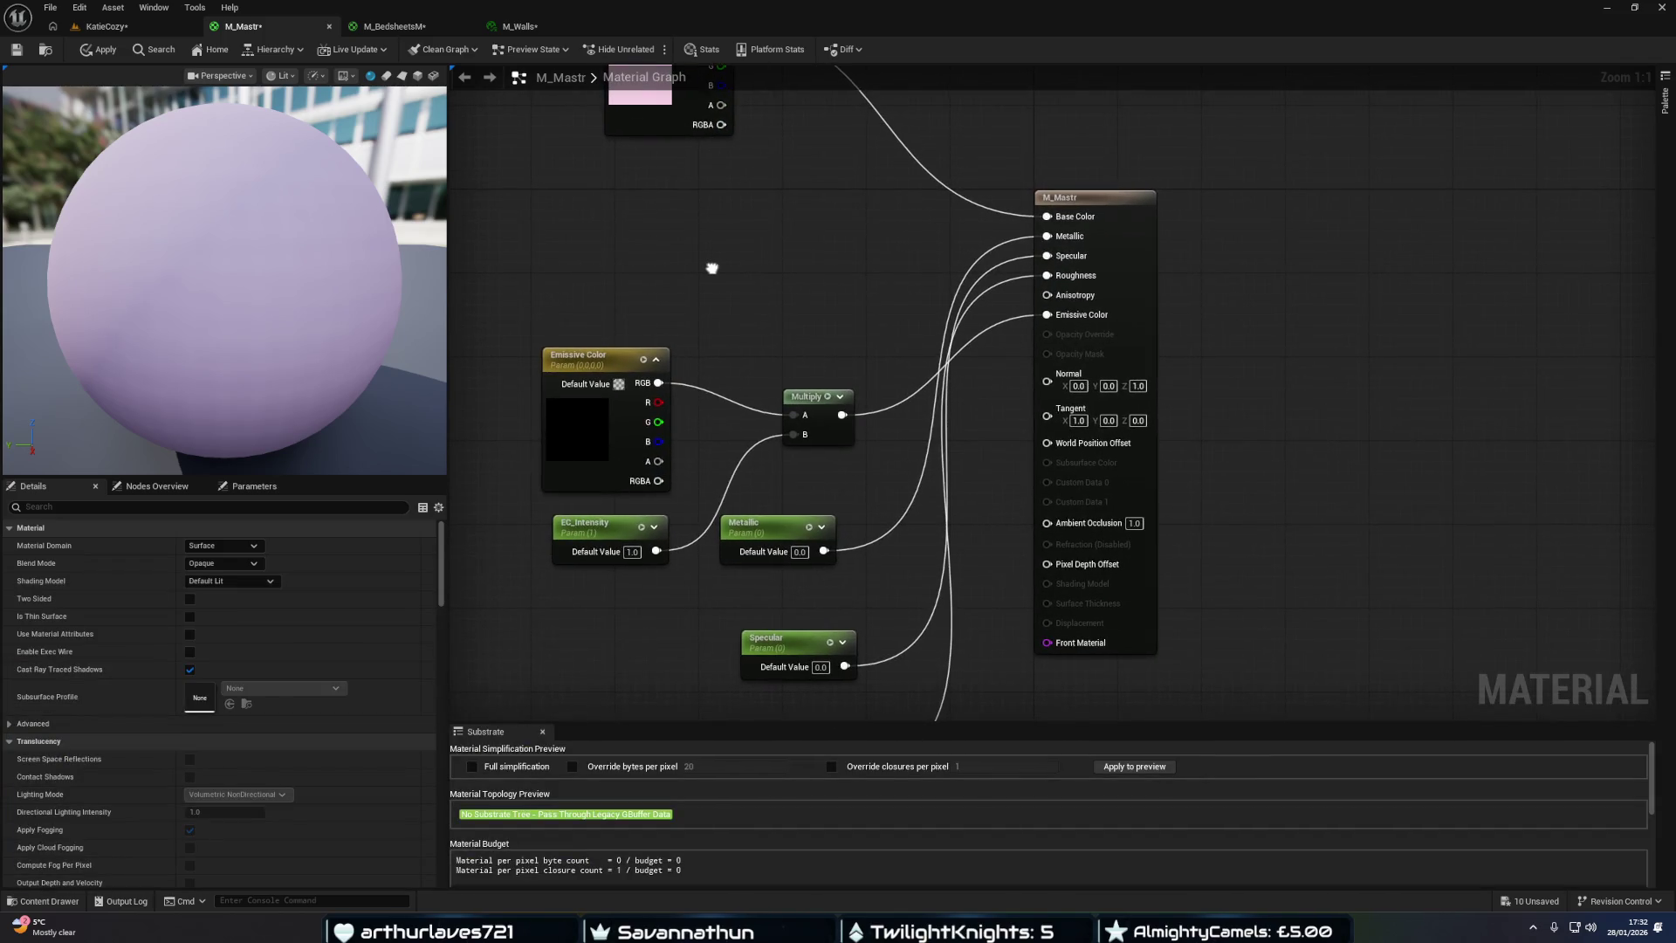
# Add the T_vcrkdg2n_4K_N wall paint normal map to M_Mastr's graph as a Texture Sample.
pyautogui.hotkey('ctrl', 'space')
pyautogui.moveTo(406, 673)
pyautogui.moveTo(408, 678)
pyautogui.mouseDown()
pyautogui.moveTo(428, 683)
pyautogui.moveTo(738, 310)
pyautogui.moveTo(700, 177)
pyautogui.mouseUp()
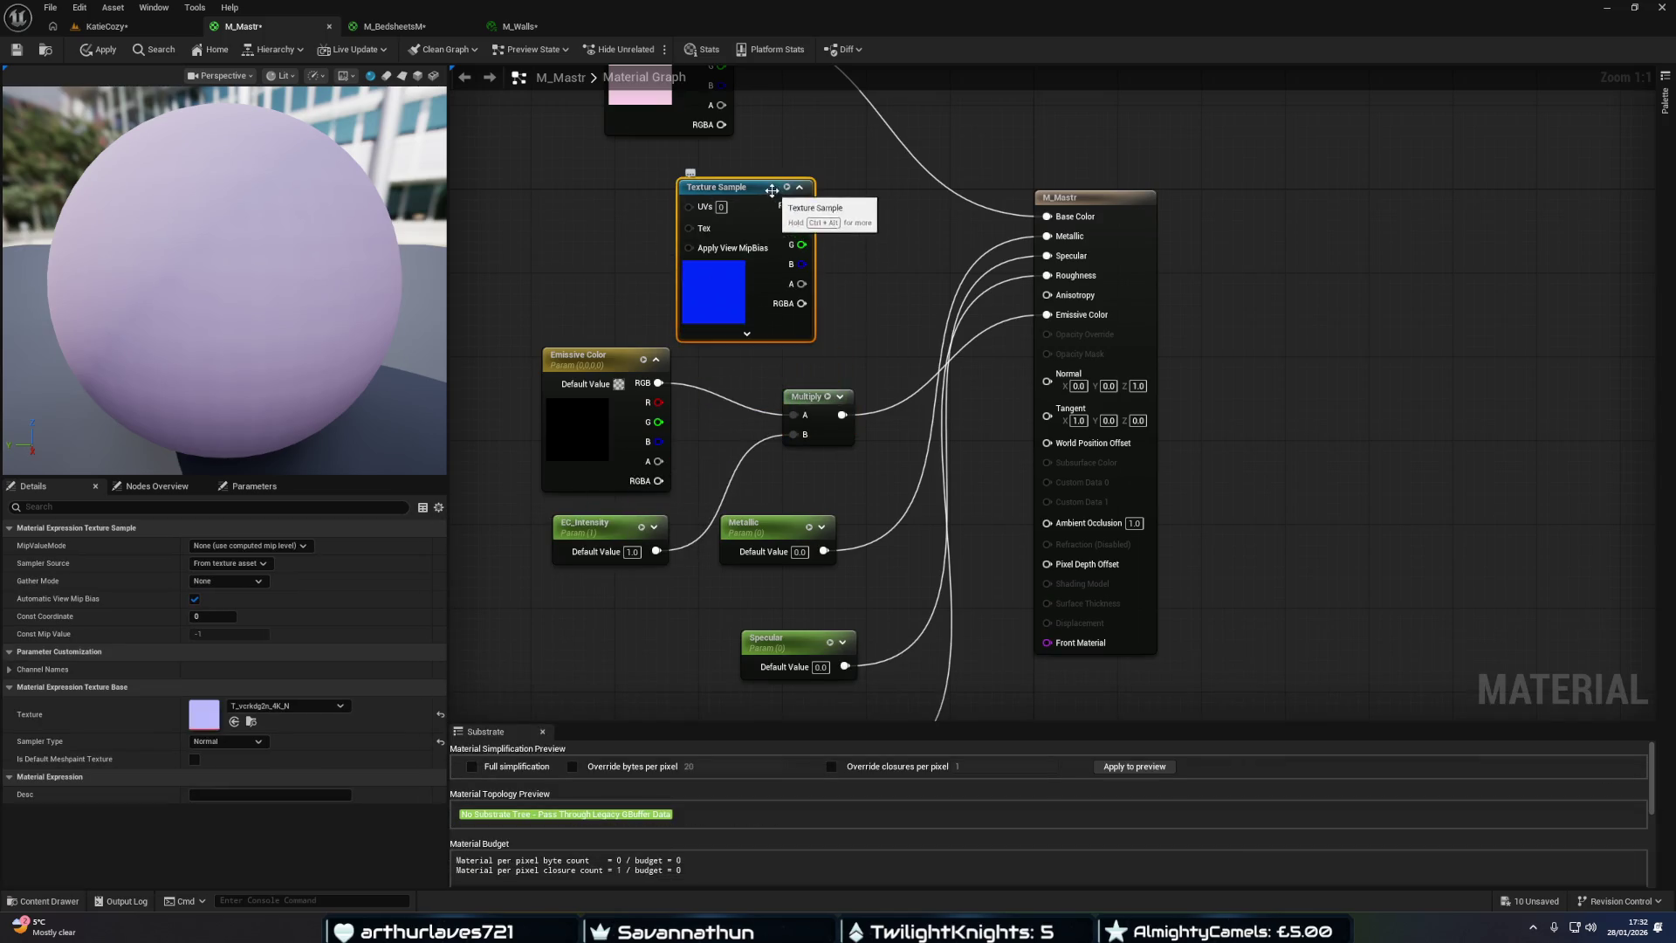
pyautogui.rightClick(771, 190)
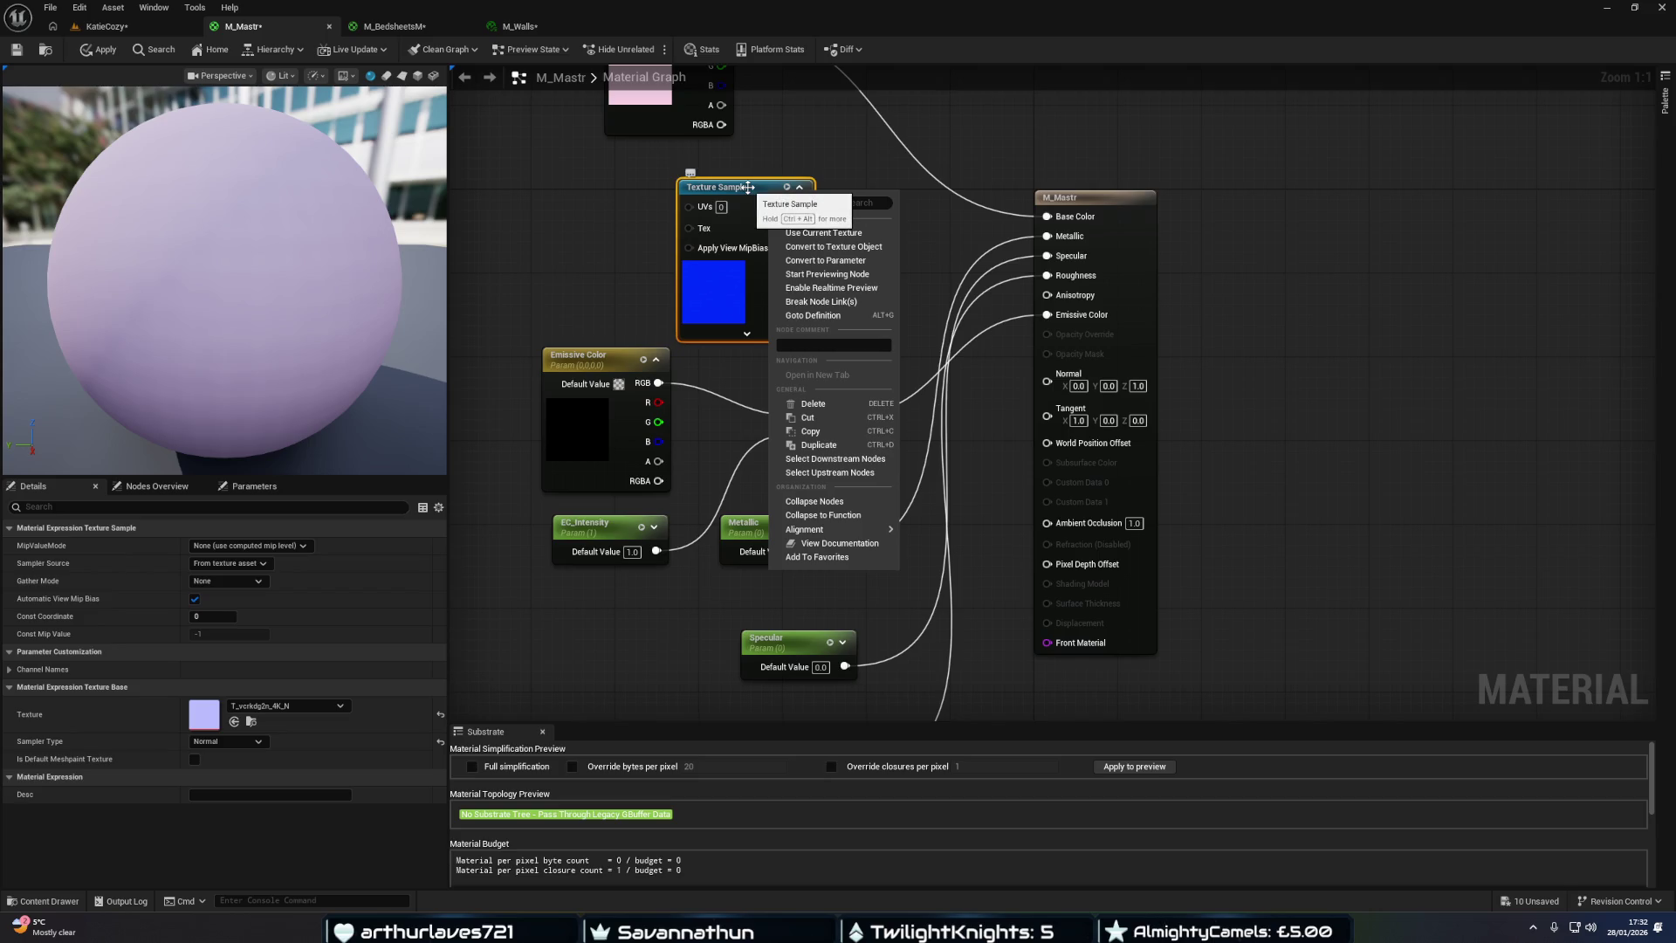
pyautogui.press('Escape')
pyautogui.hotkey('ctrl', 'space')
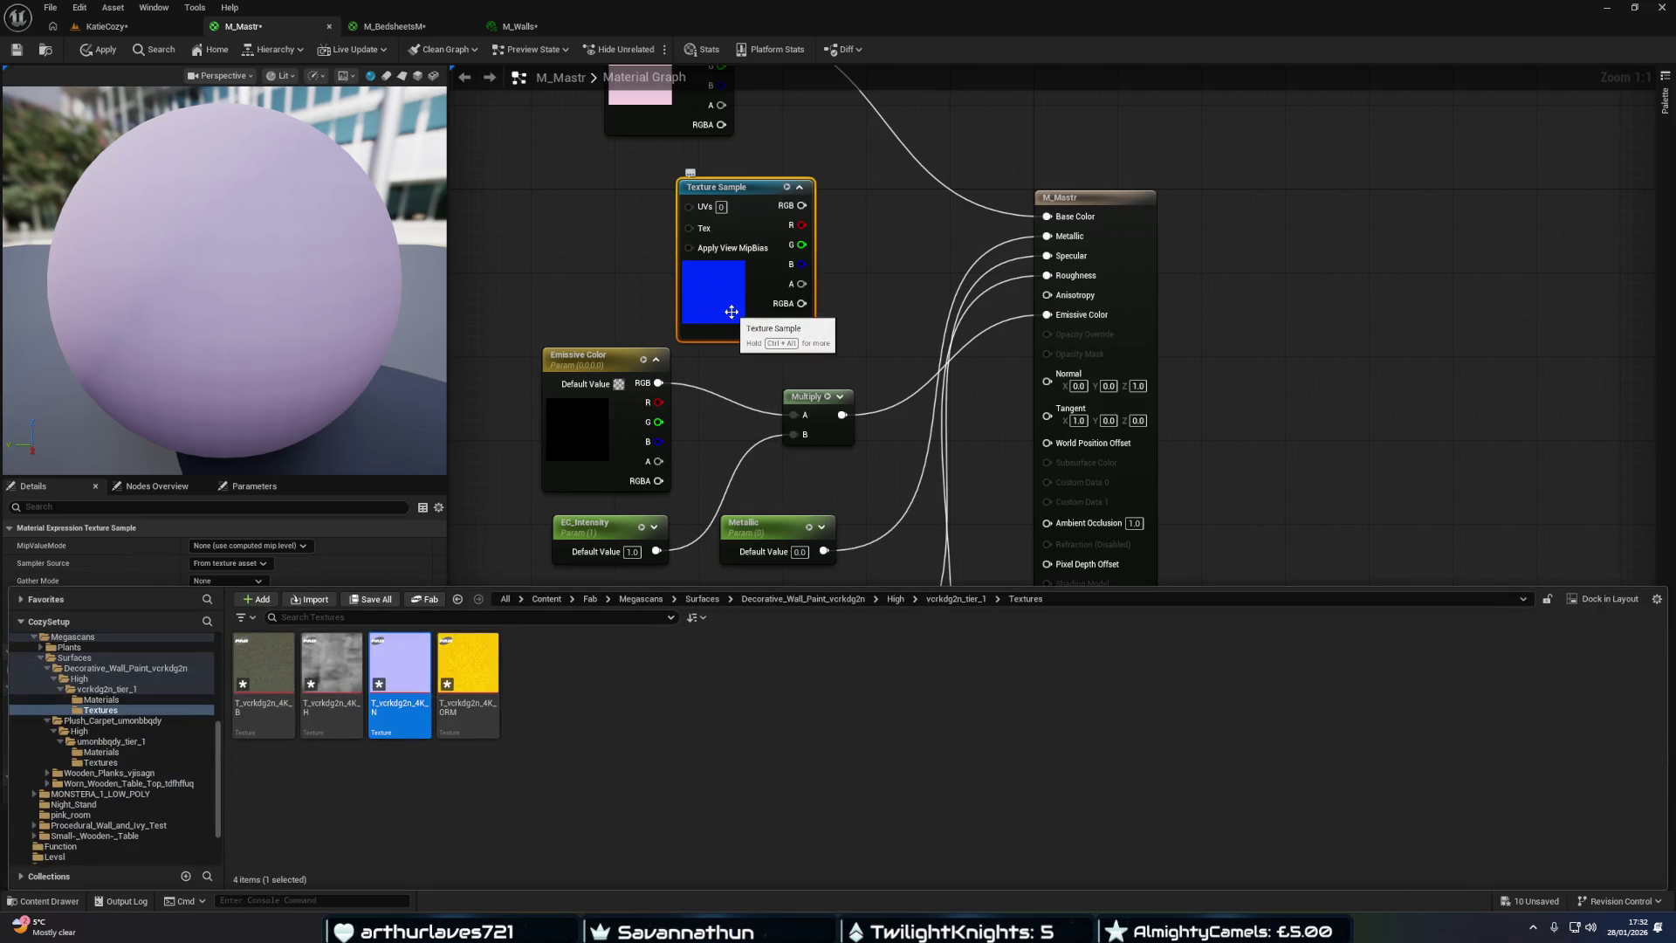
pyautogui.click(713, 307)
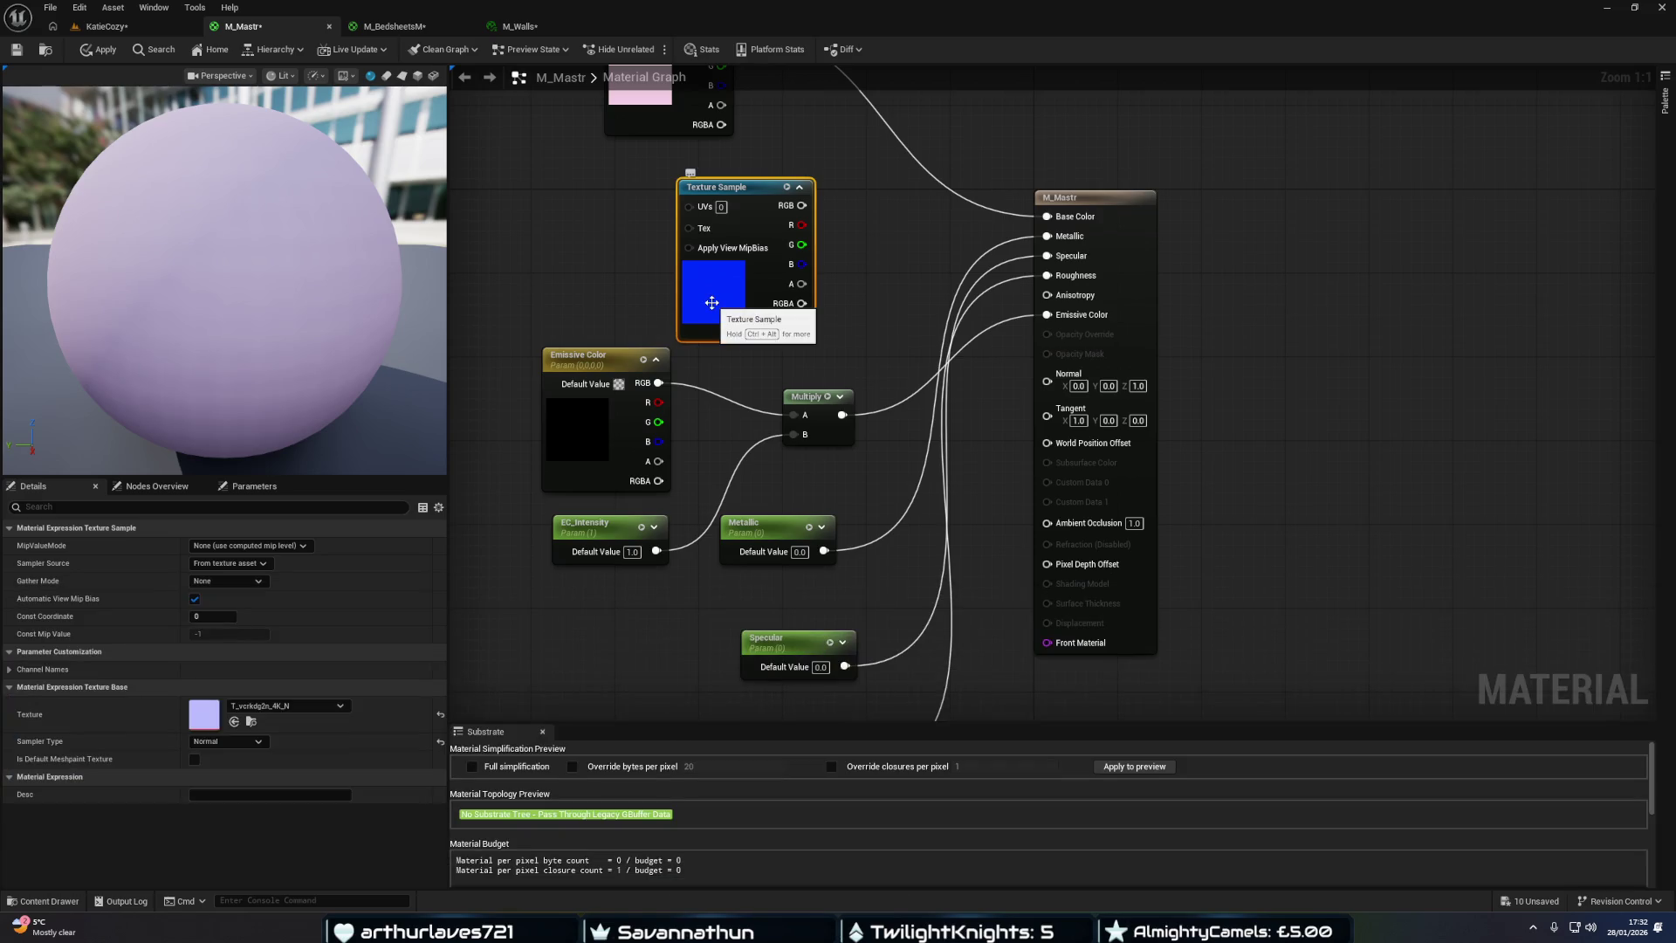
pyautogui.hotkey('ctrl', 'space')
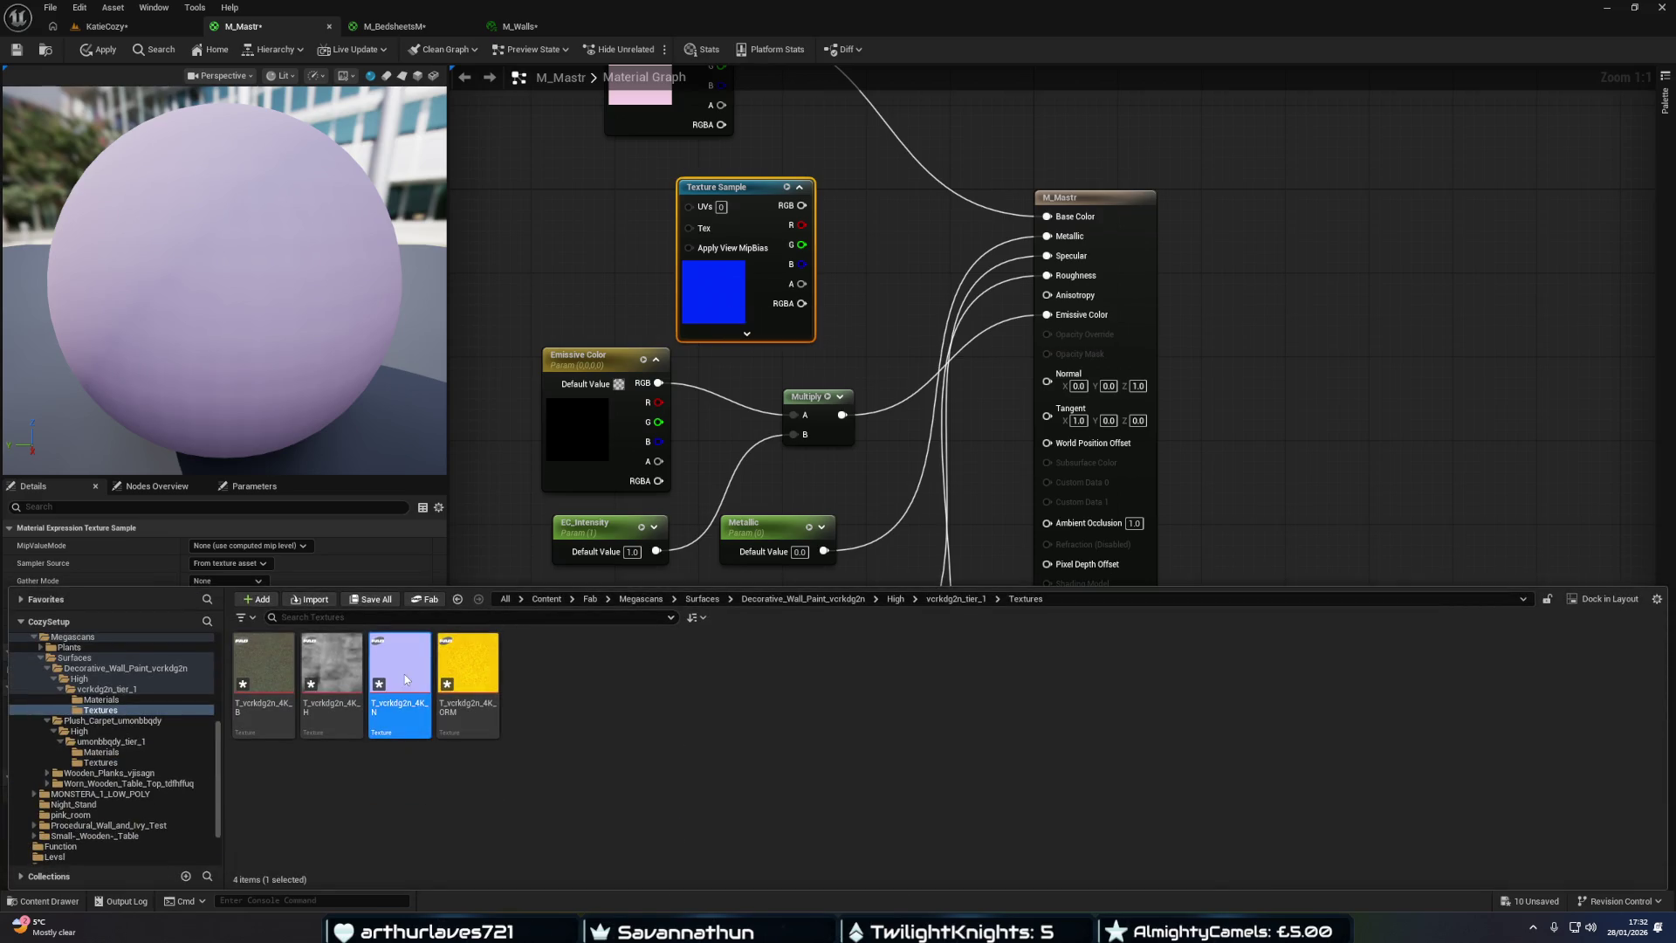
# Inspect T_vcrkdg2n_4K_N by toggling its red, green and blue channels, then close it.
pyautogui.doubleClick(405, 680)
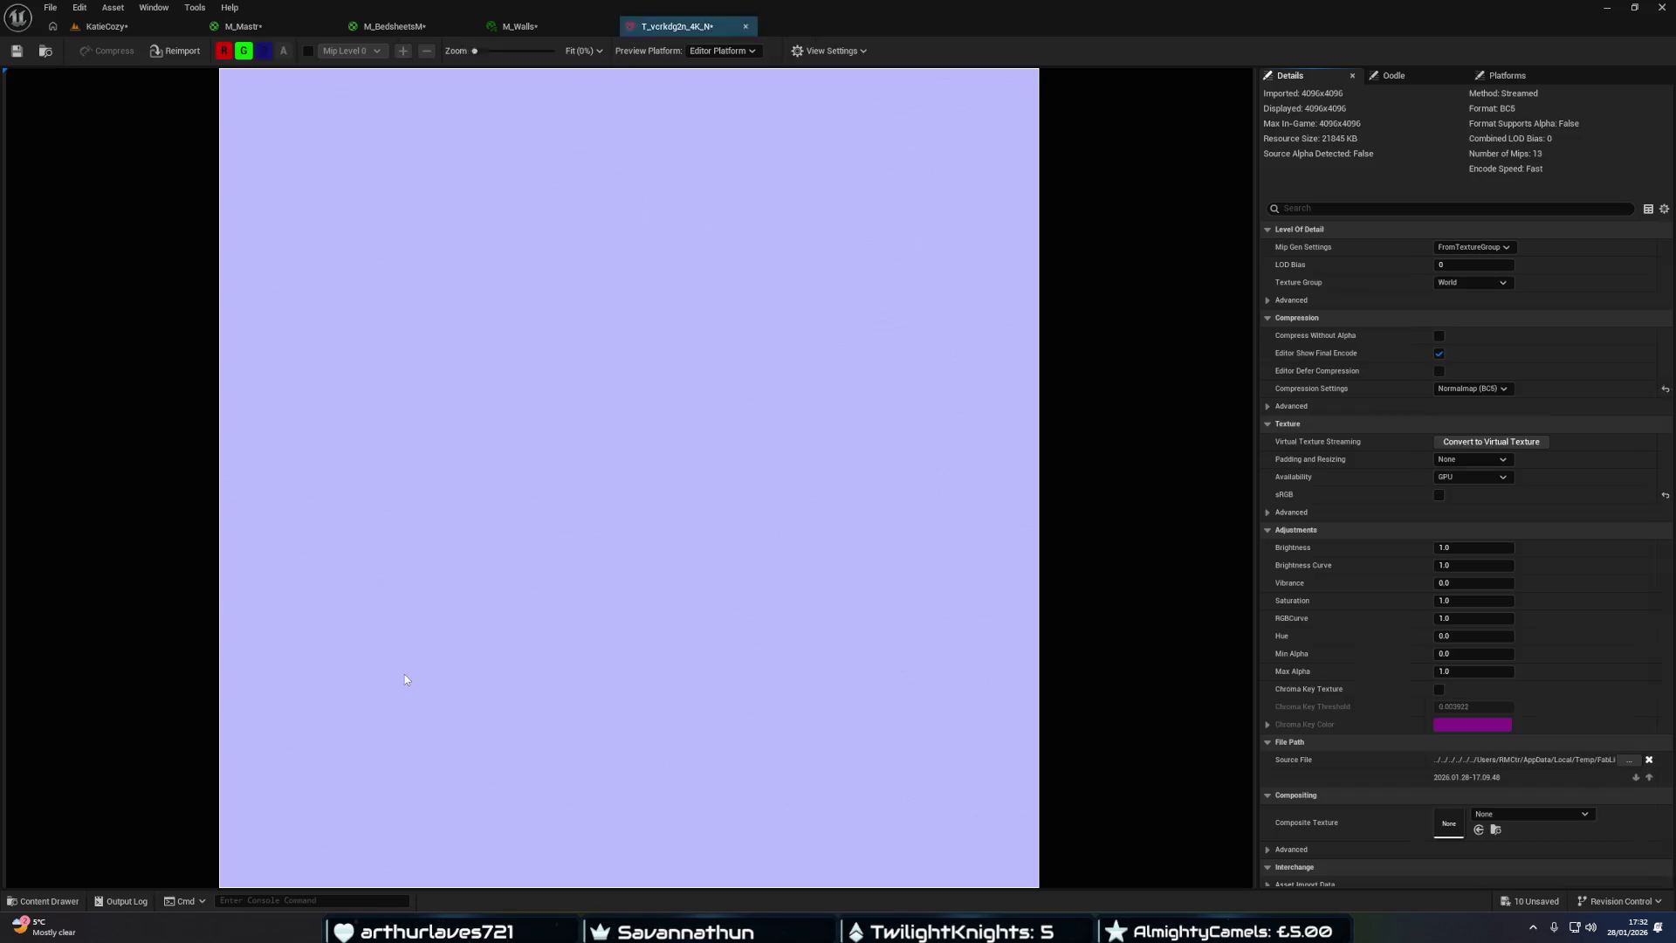
pyautogui.click(244, 51)
pyautogui.click(224, 50)
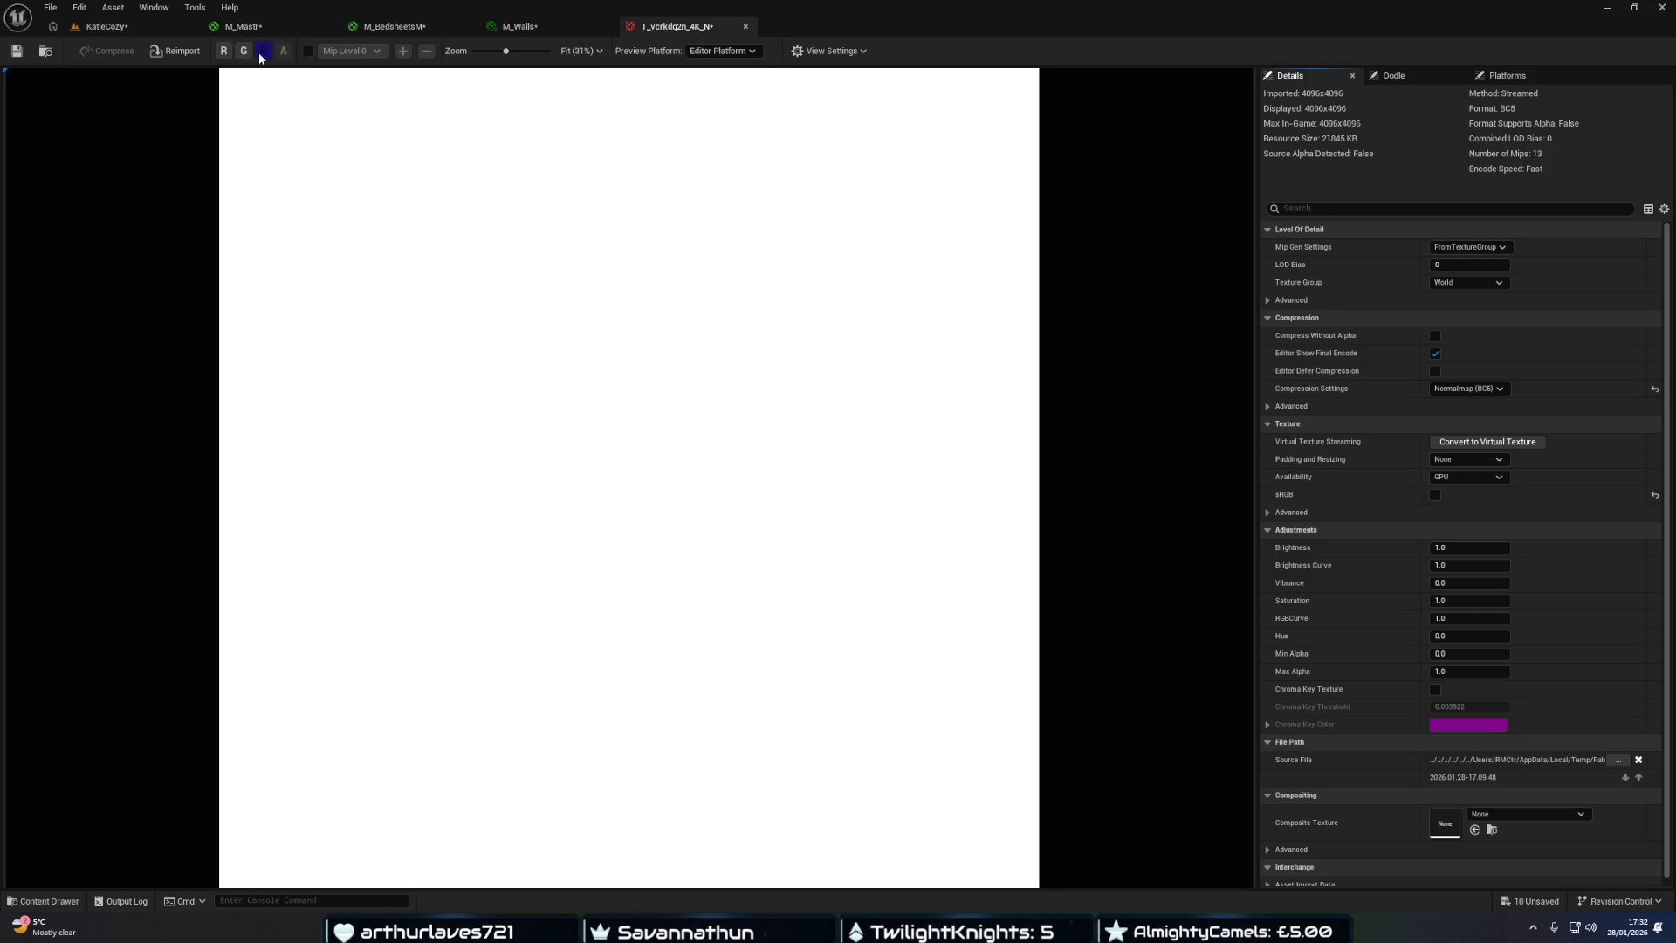
pyautogui.click(243, 52)
pyautogui.click(225, 52)
pyautogui.click(244, 52)
pyautogui.click(225, 53)
pyautogui.click(225, 51)
pyautogui.click(243, 52)
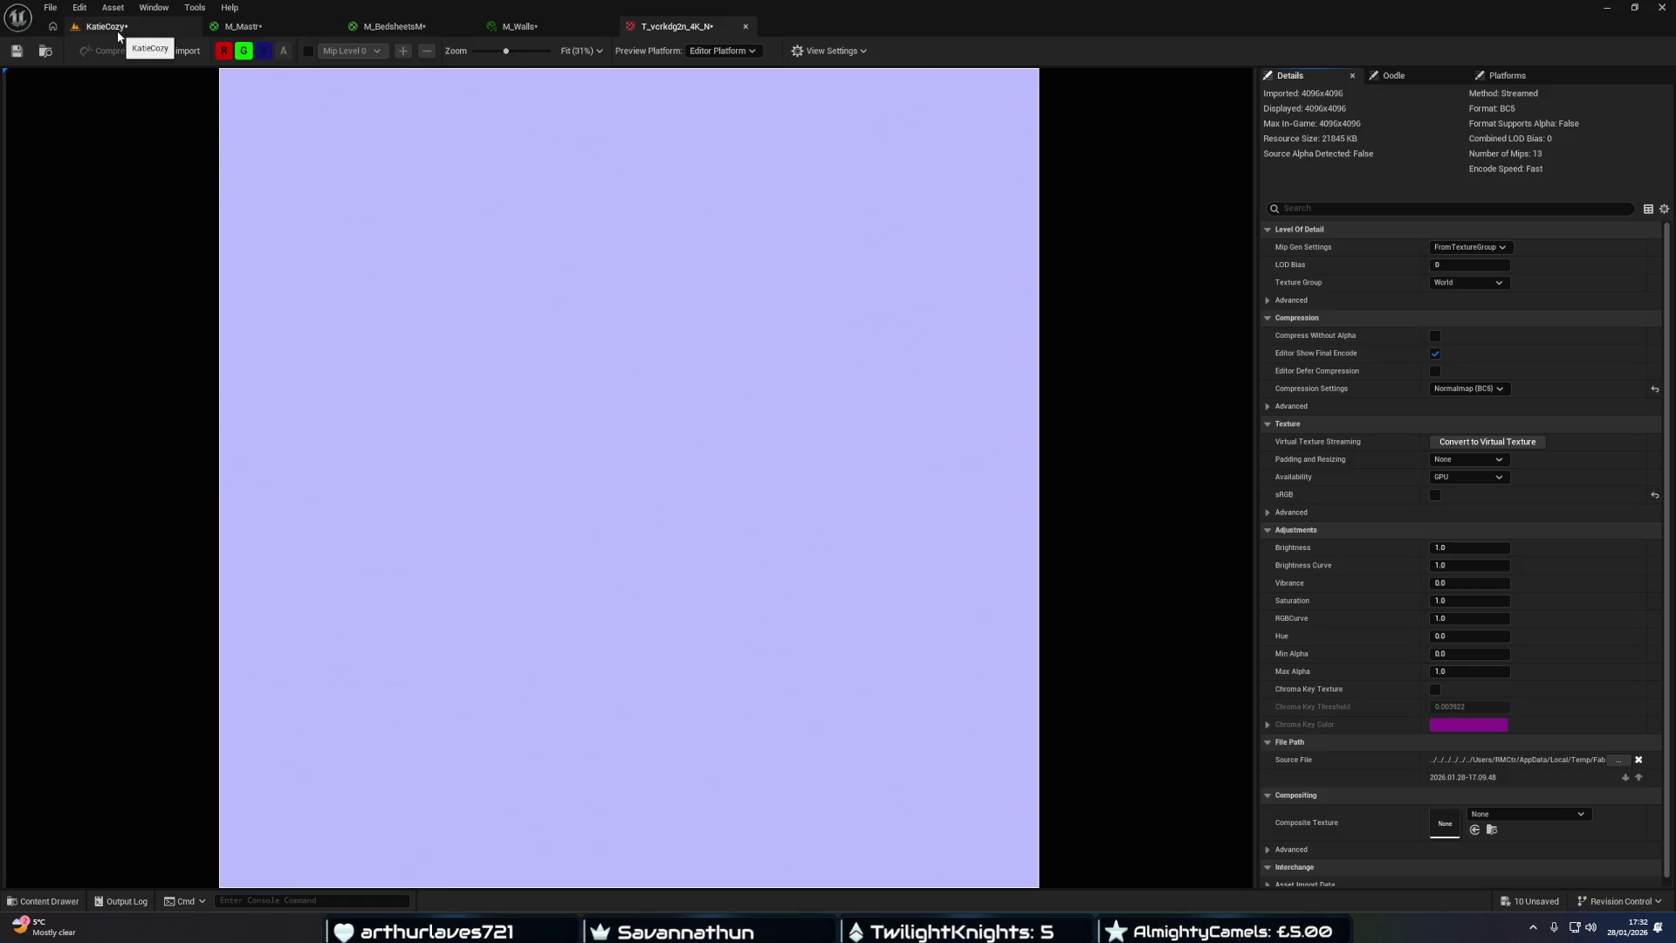
pyautogui.middleClick(724, 27)
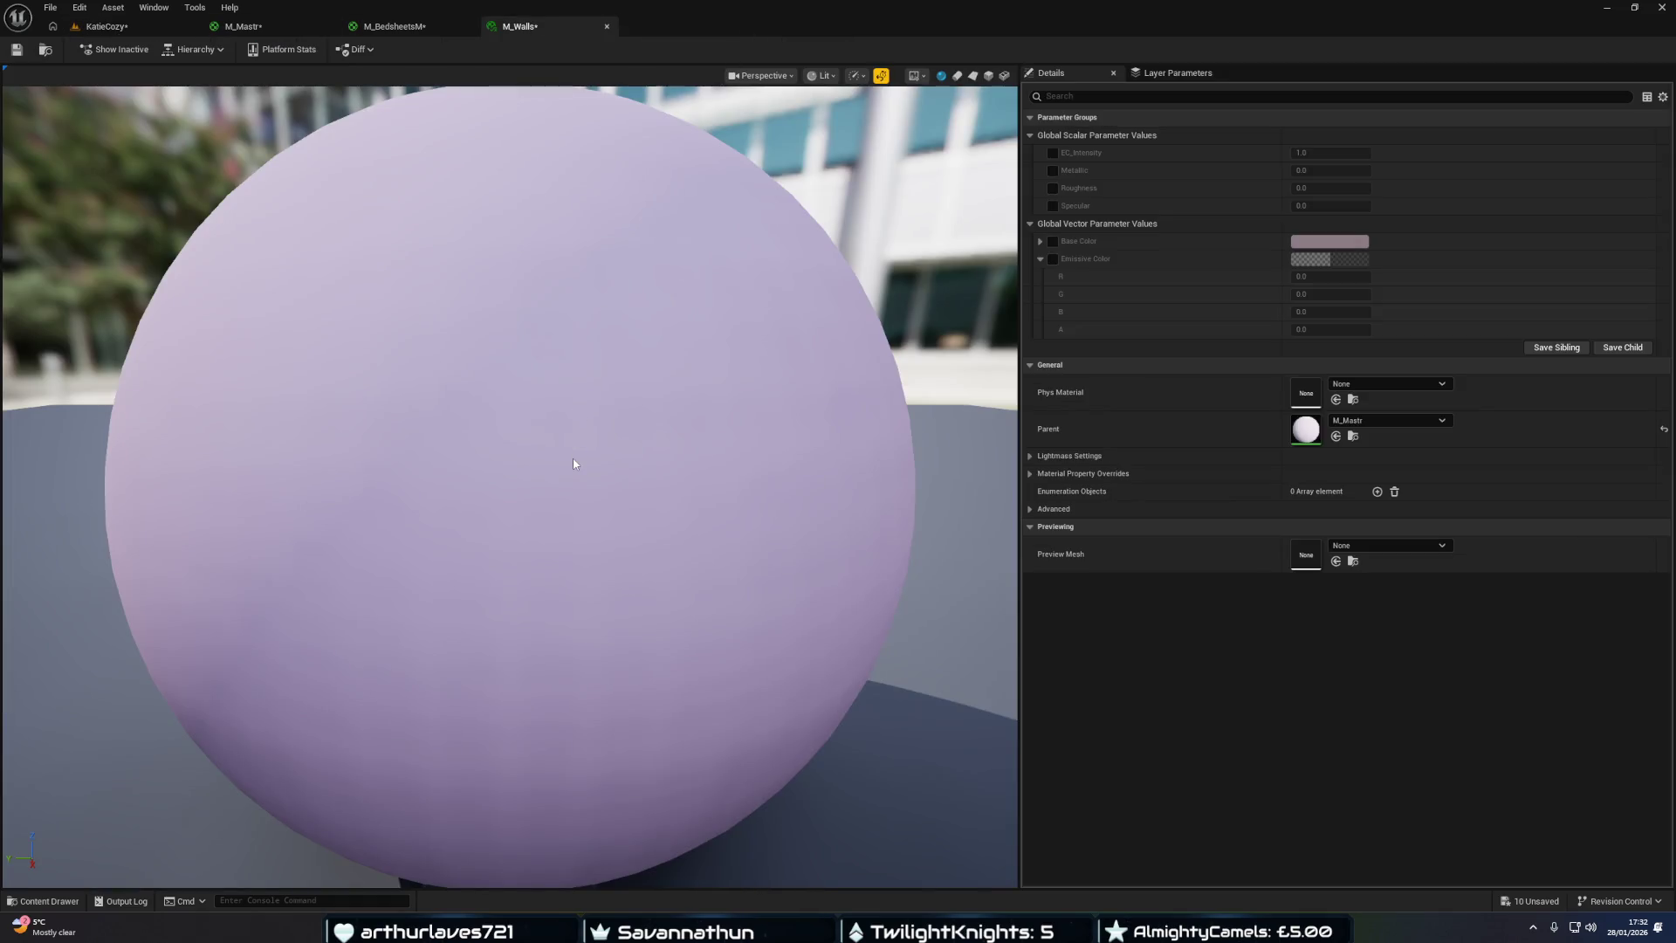
# Bring the texture assets back up and switch to the M_BedsheetsM material graph.
pyautogui.hotkey('ctrl', 'space')
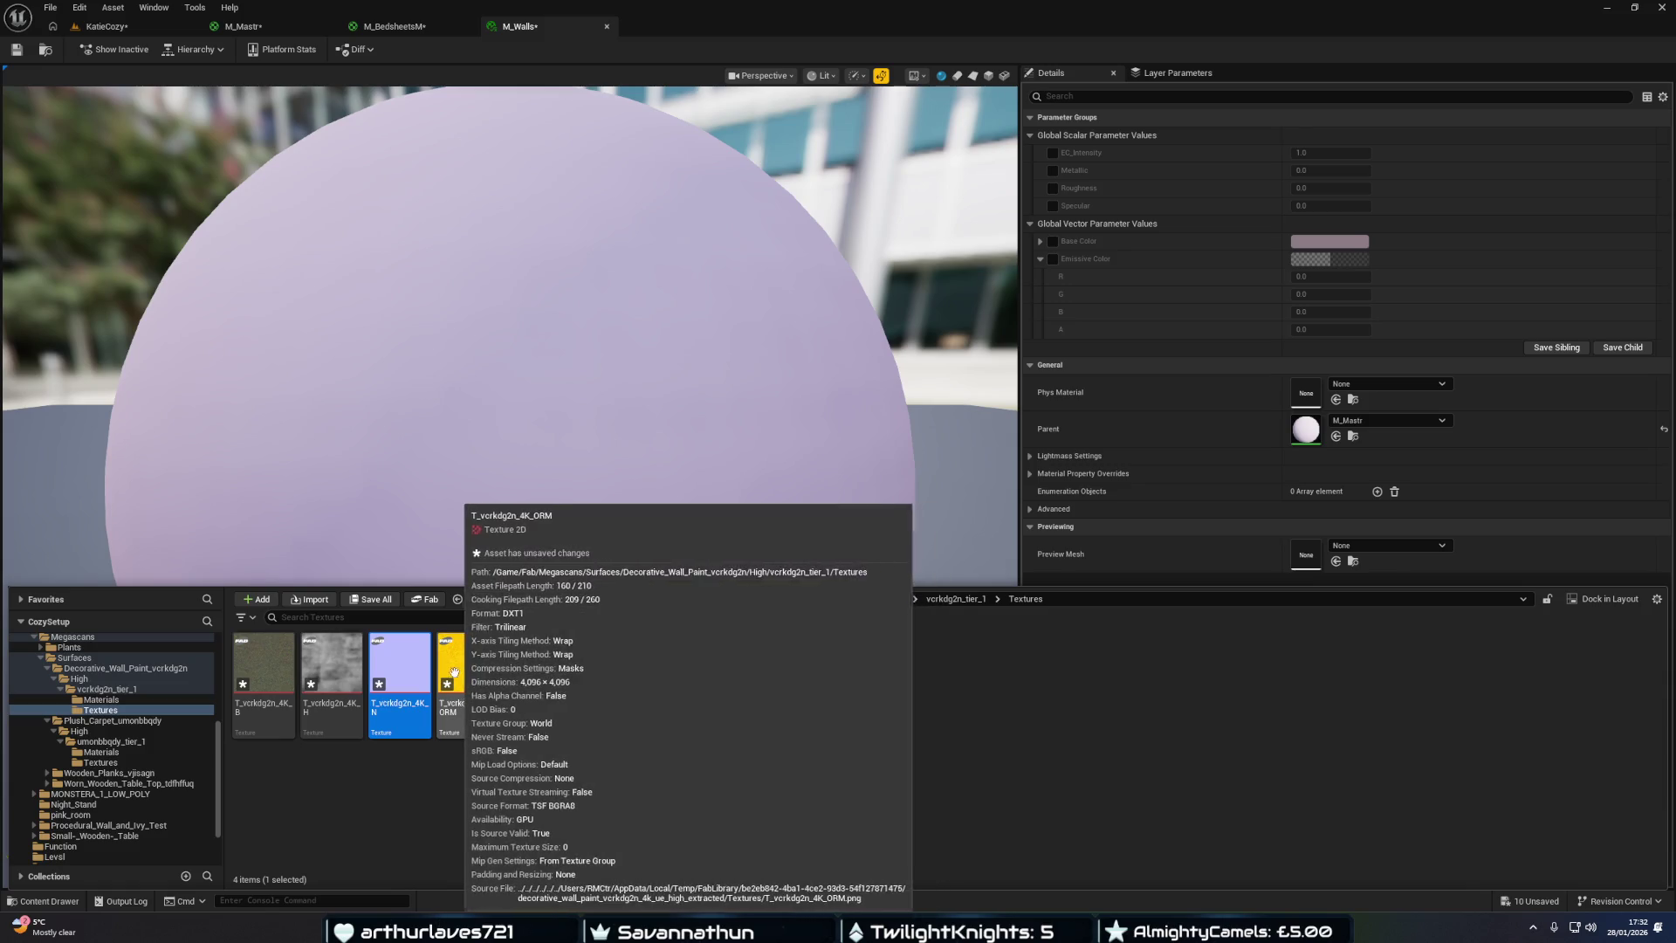
pyautogui.moveTo(406, 672)
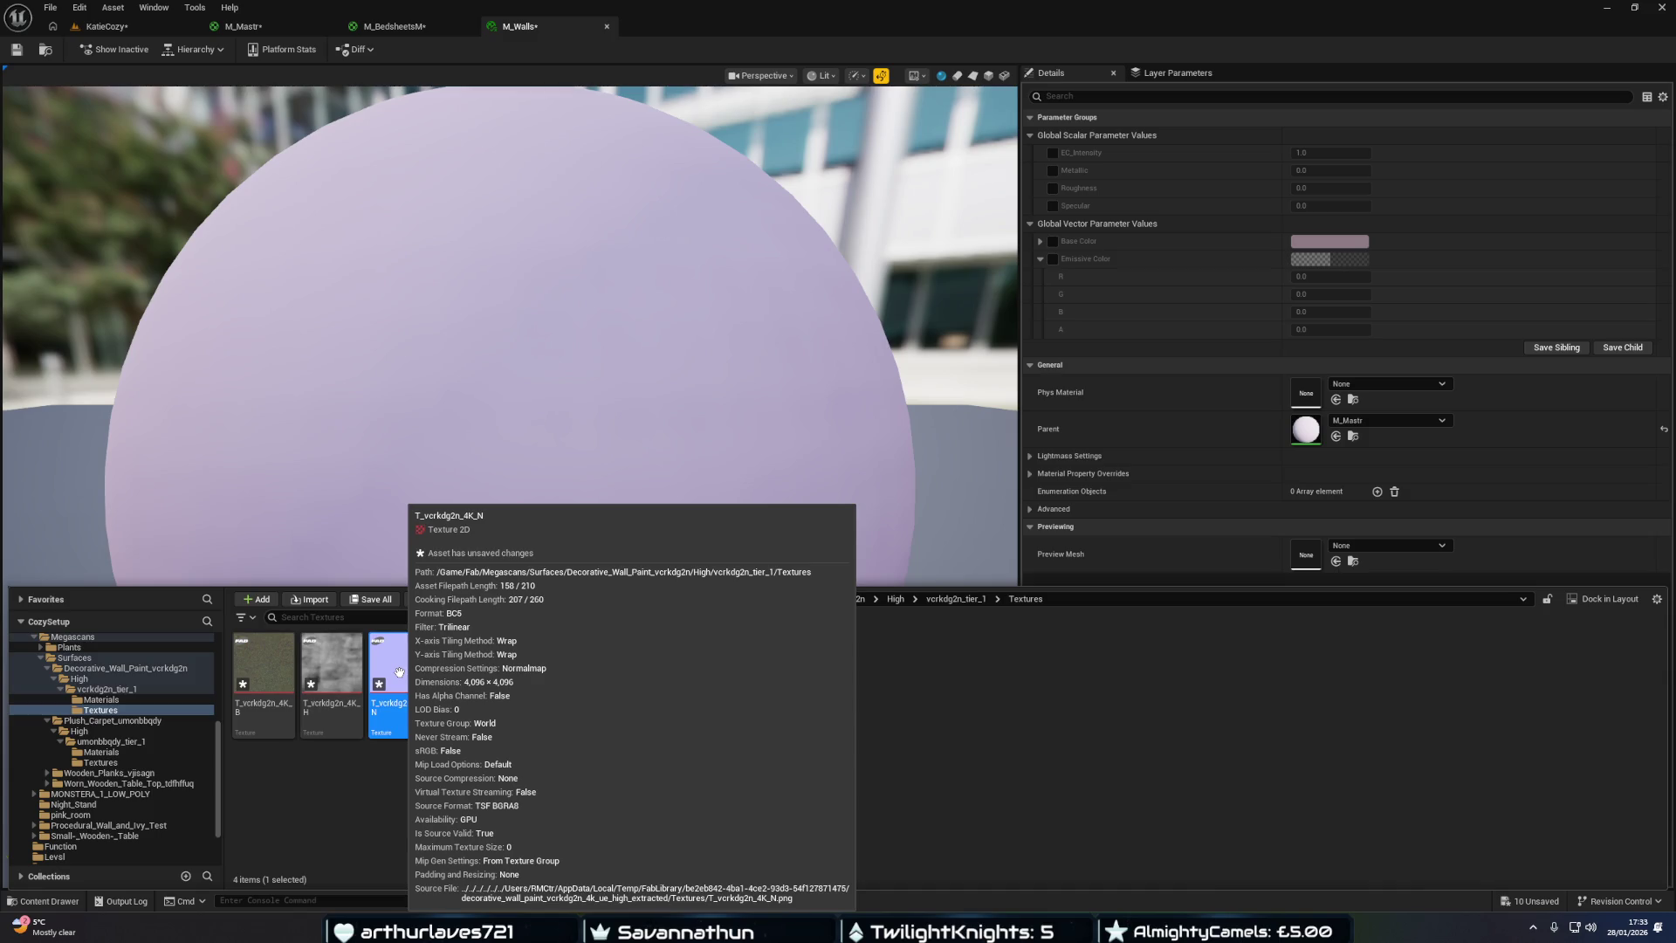
pyautogui.click(441, 24)
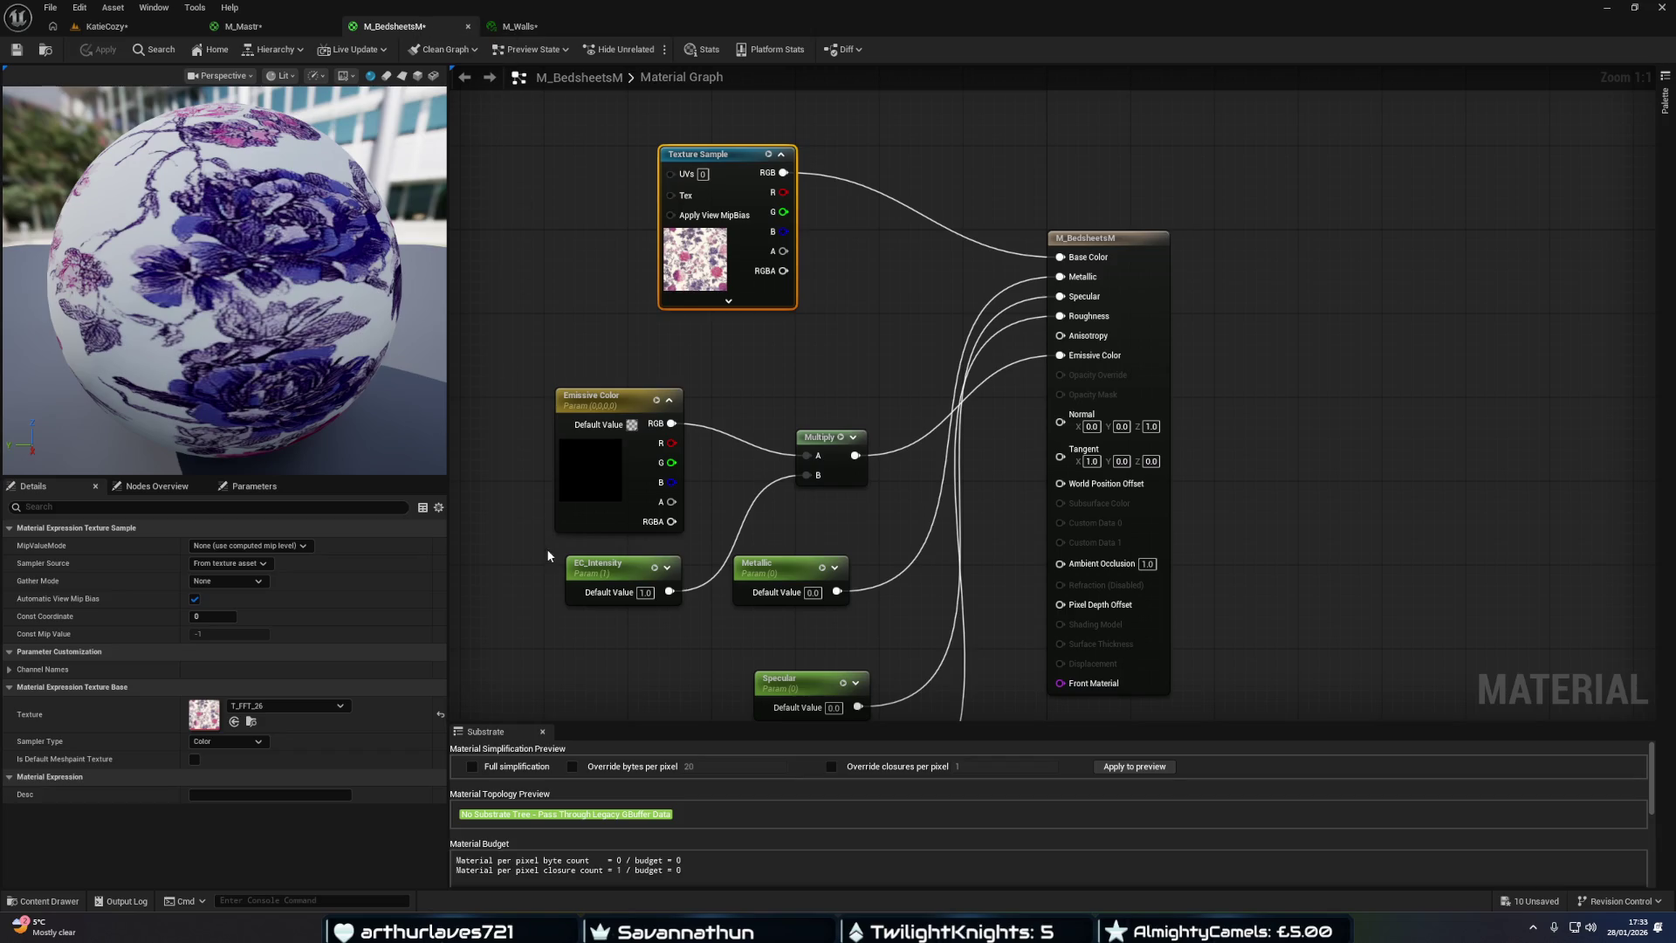
# Add the wall normal map to the bedsheets graph and wire its RGB into Normal.
pyautogui.hotkey('ctrl', 'space')
pyautogui.moveTo(400, 685); pyautogui.dragTo(705, 385)
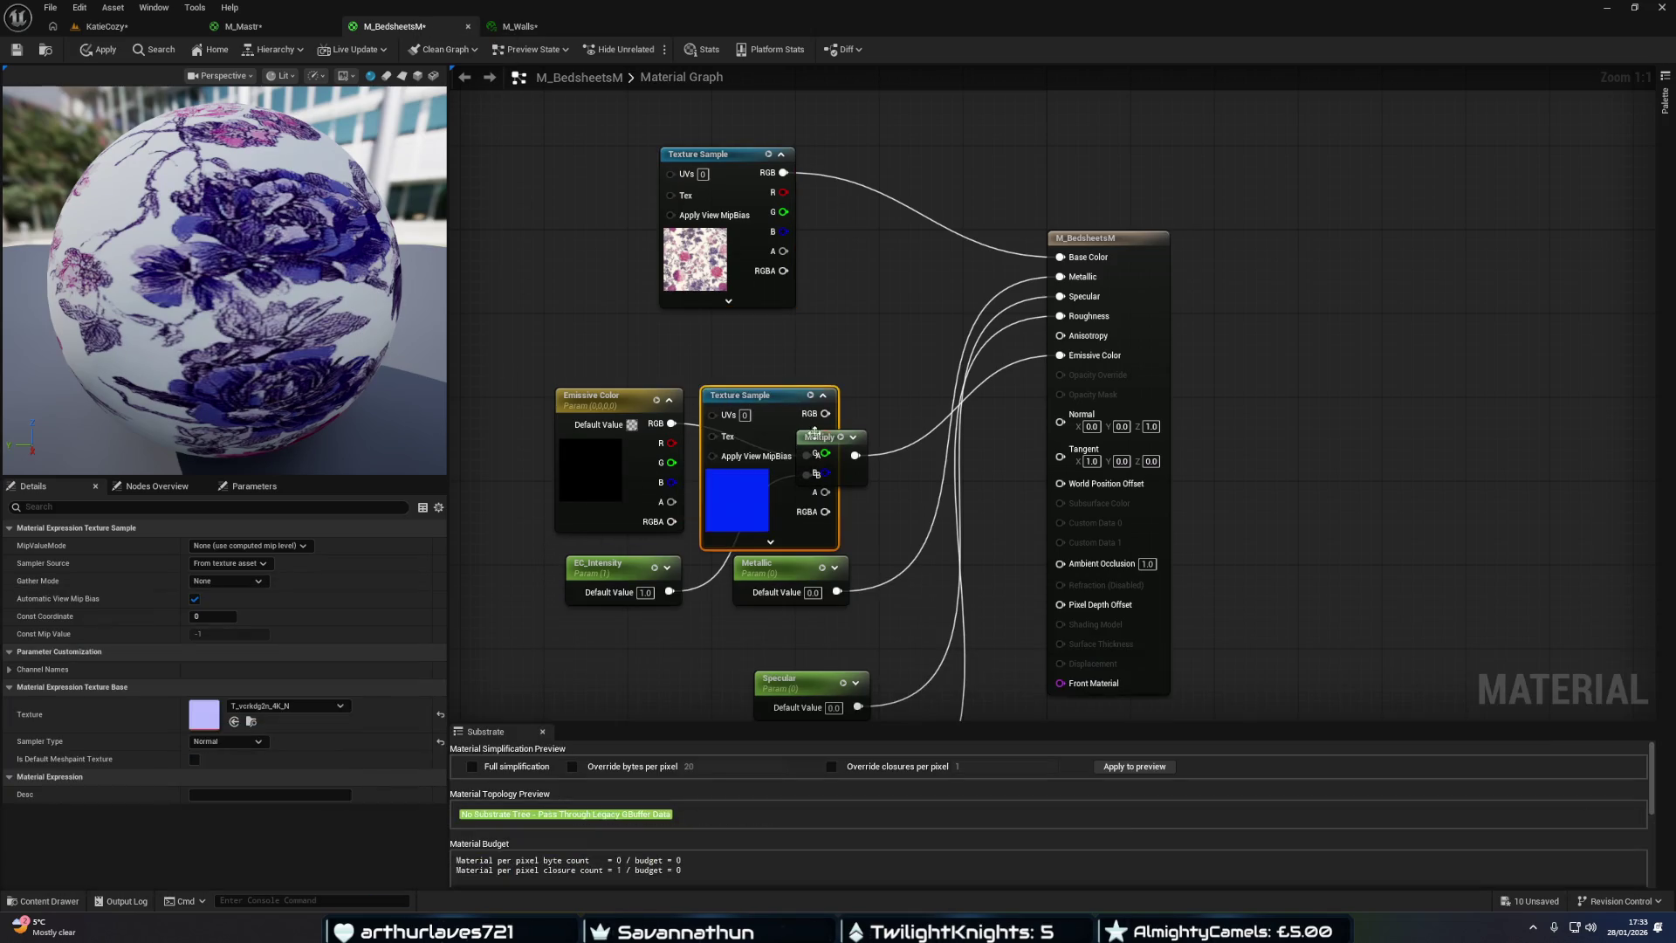
pyautogui.moveTo(825, 413); pyautogui.dragTo(1062, 425)
pyautogui.moveTo(770, 395); pyautogui.dragTo(771, 353)
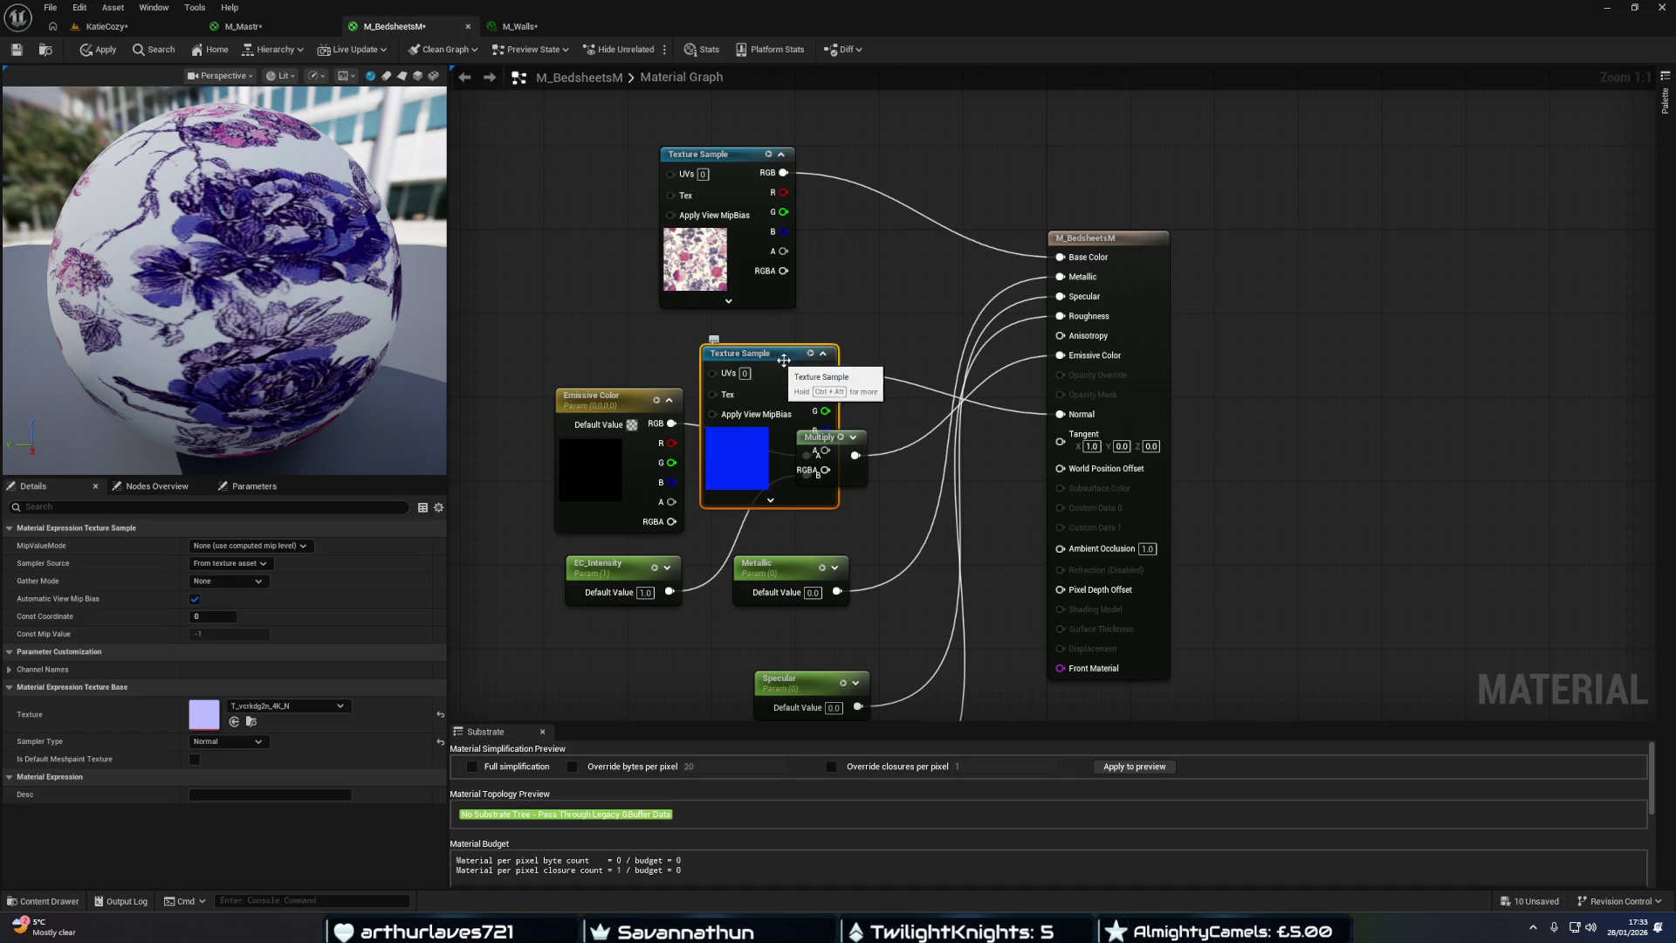
# Delete the trial normal map node, close M_BedsheetsM, and return to M_Mastr's graph.
pyautogui.press('Delete')
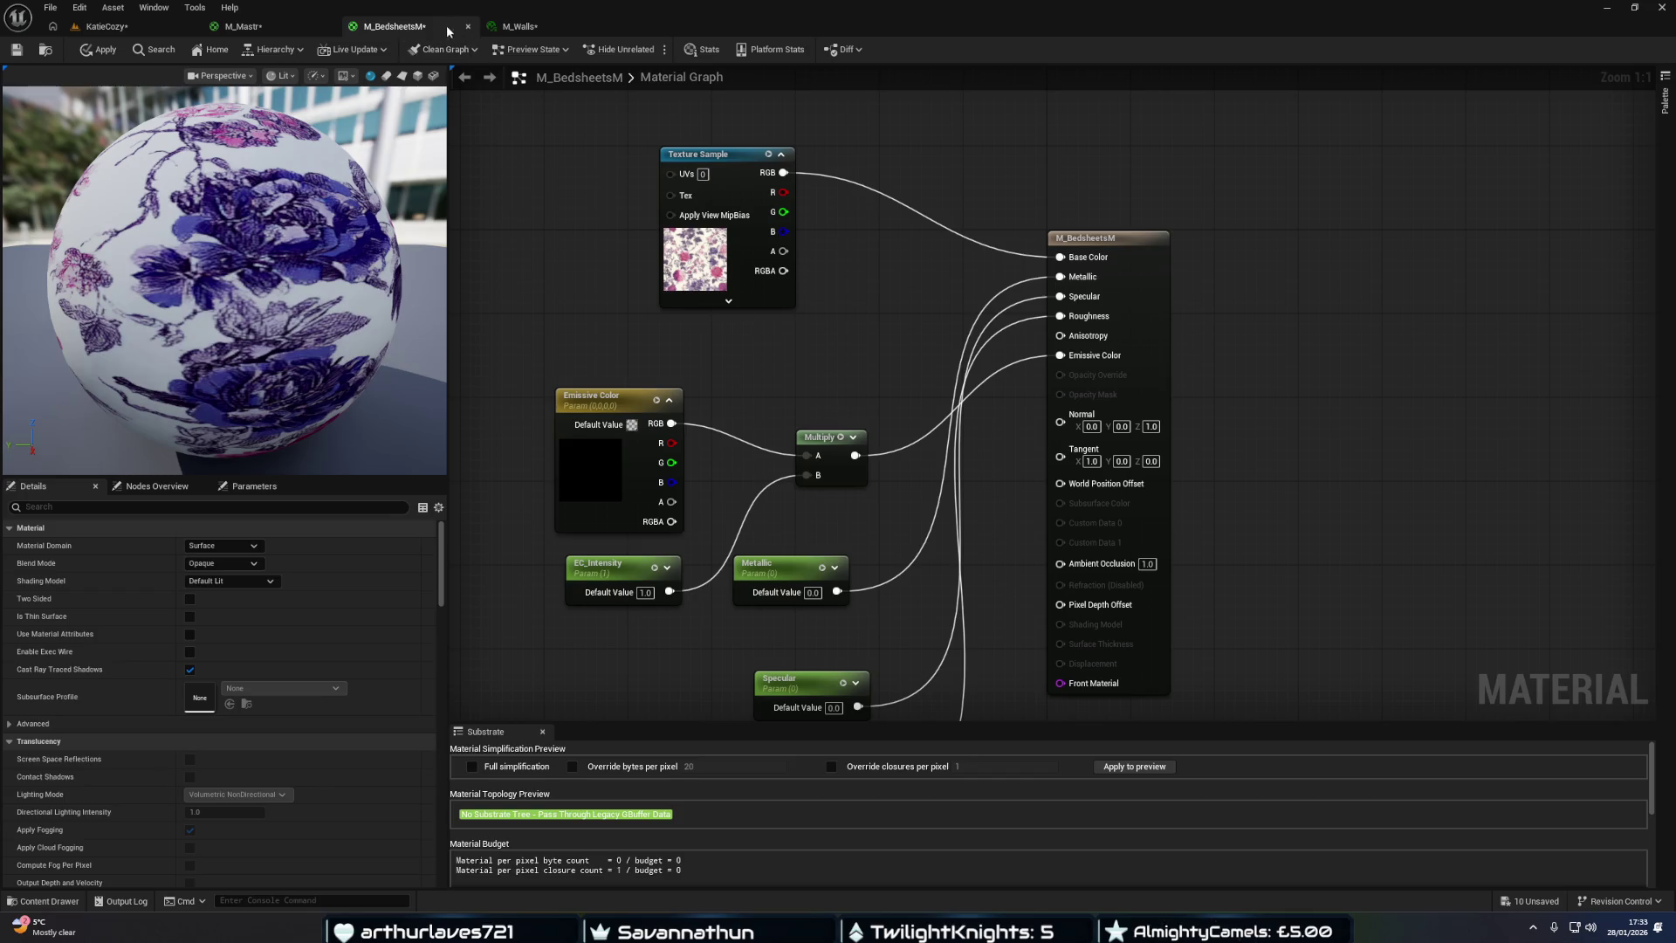
pyautogui.click(467, 28)
pyautogui.click(912, 494)
pyautogui.click(282, 31)
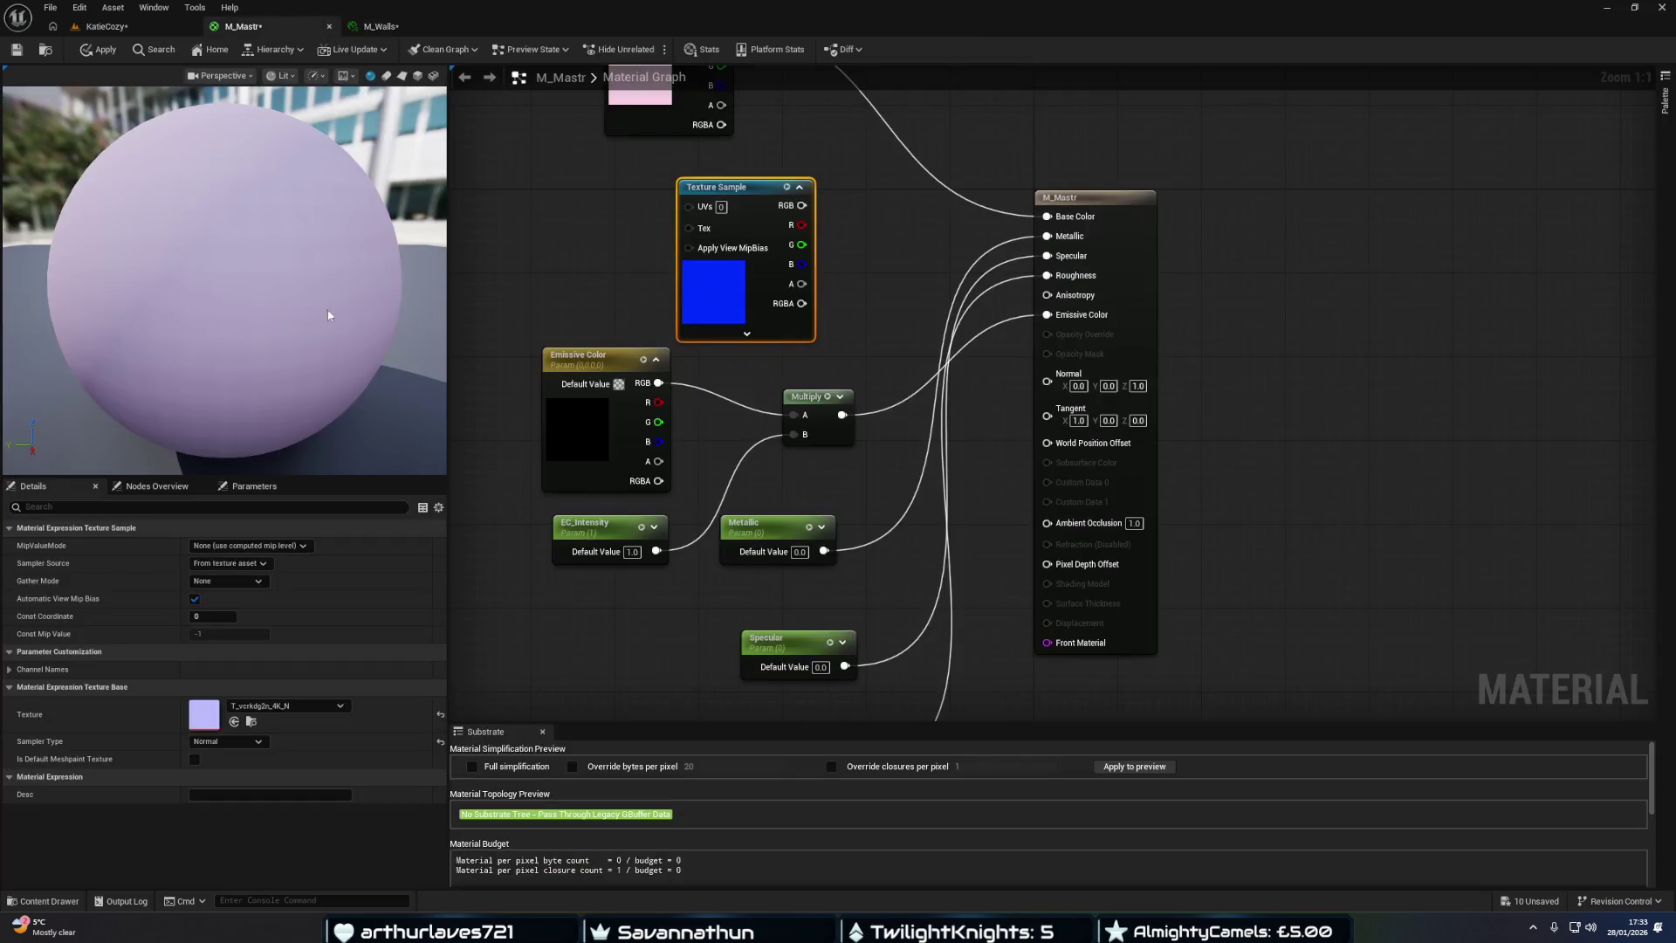
# Inspect the N texture in the Content Drawer, then go back to the KatieCozy level.
pyautogui.hotkey('ctrl', 'space')
pyautogui.moveTo(390, 708)
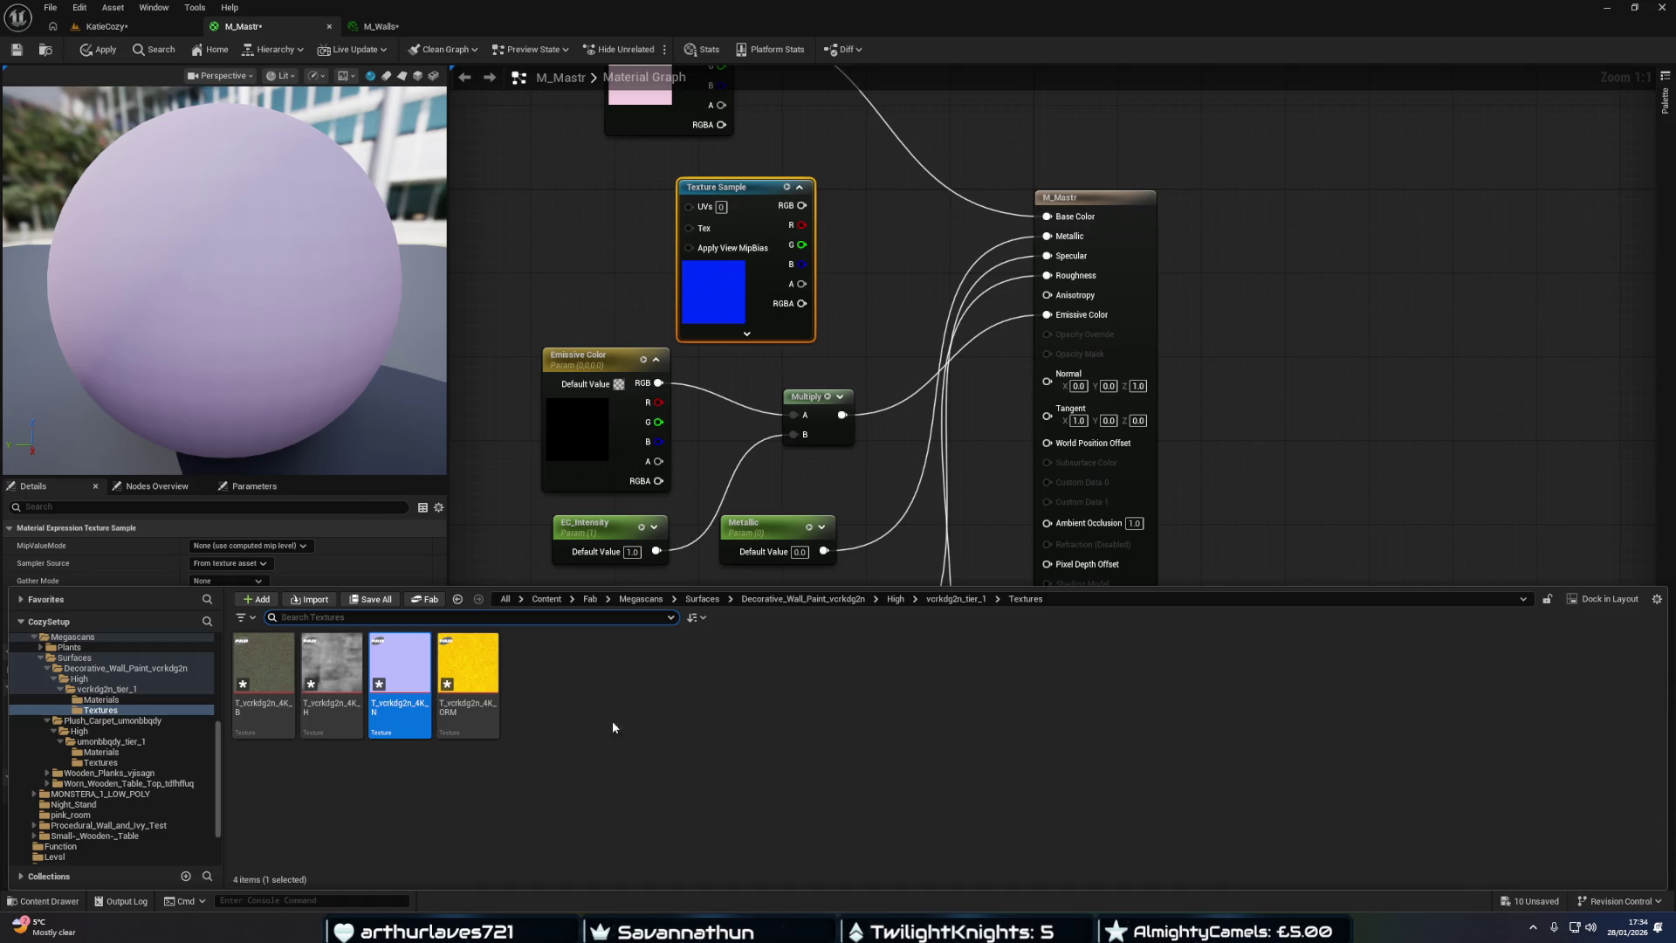
pyautogui.click(511, 567)
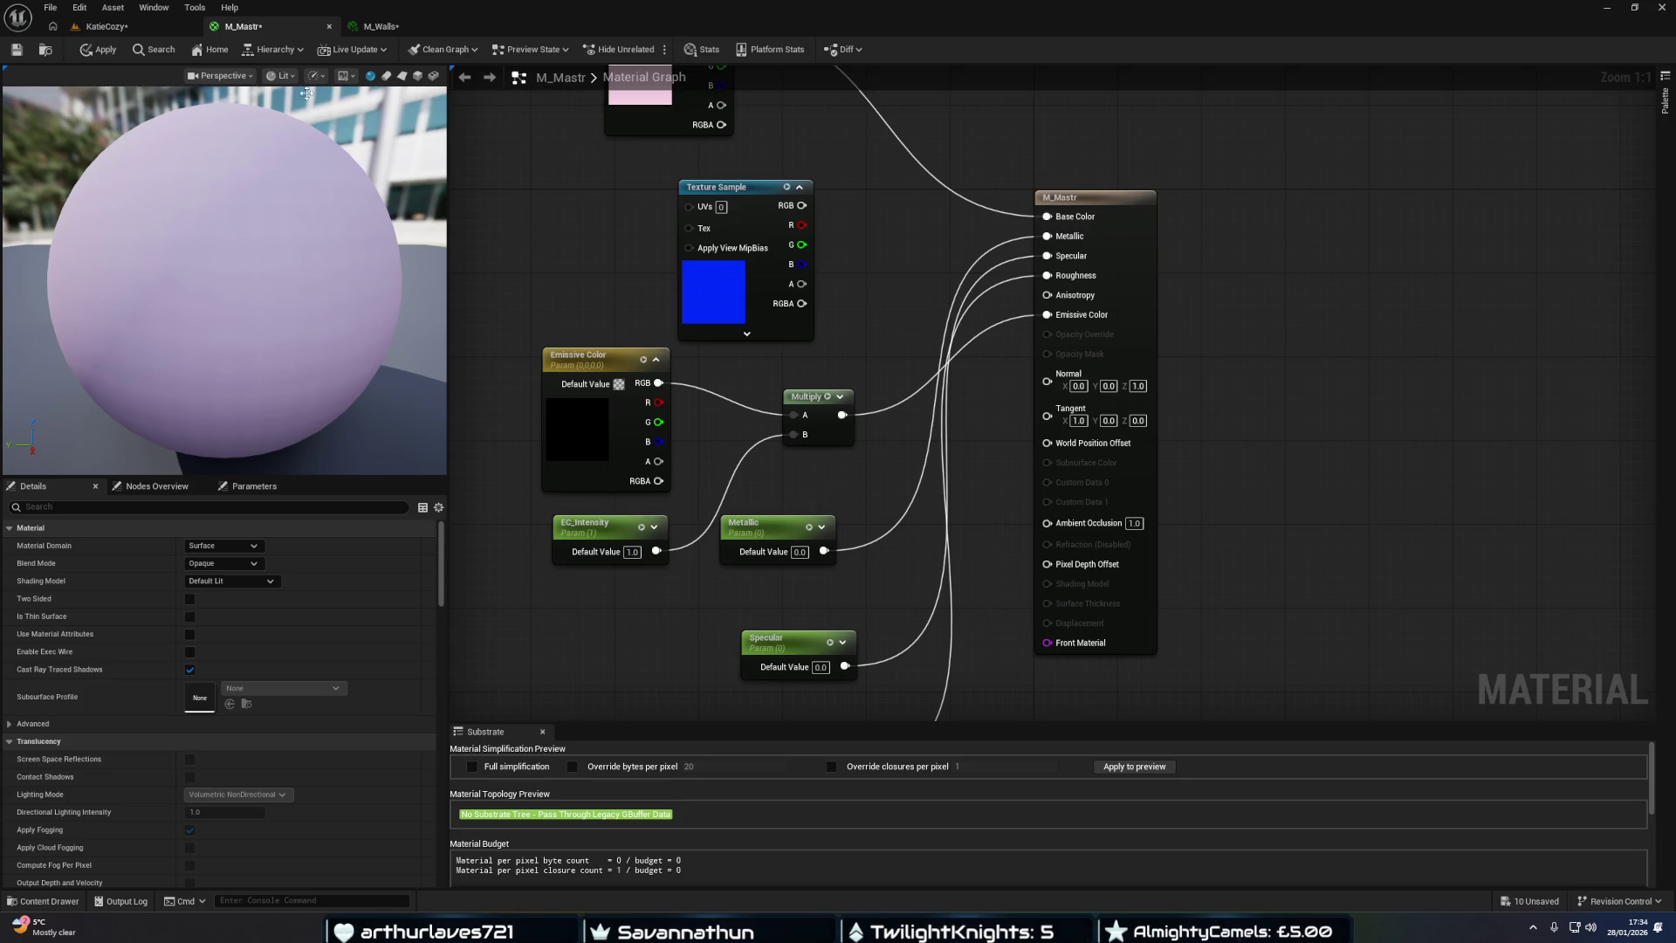
pyautogui.click(105, 26)
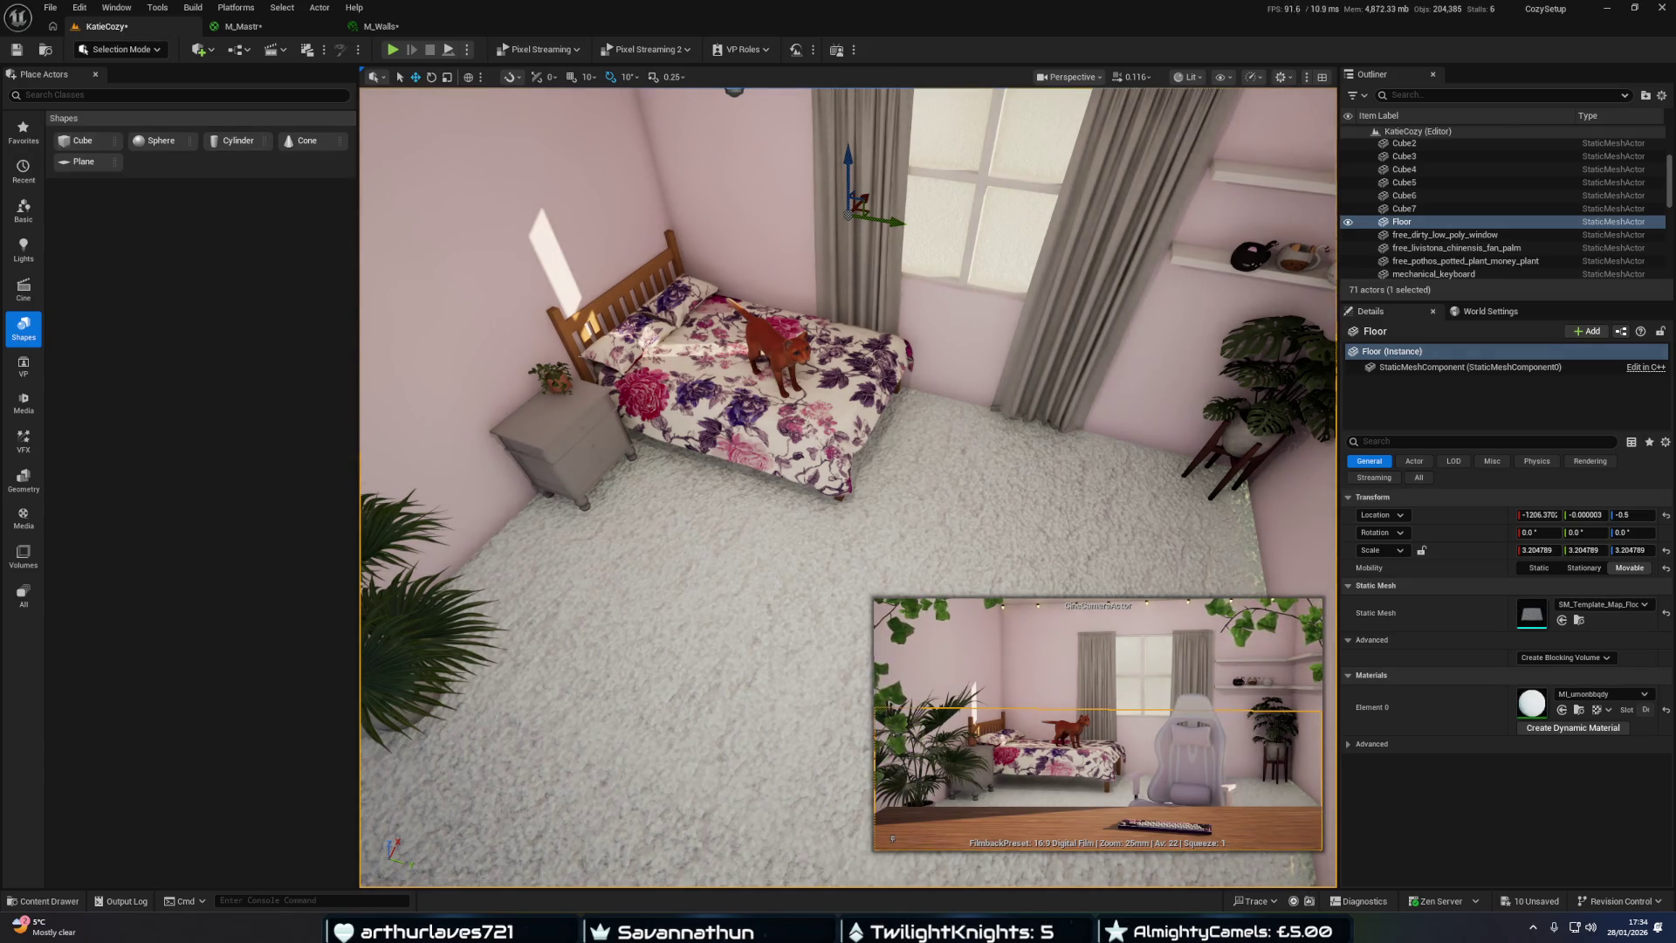
# Focus on the Floor, fly over the room, and pilot CineCameraActor to frame the bedroom.
pyautogui.press('f')
pyautogui.moveTo(714, 577); pyautogui.dragTo(714, 578)
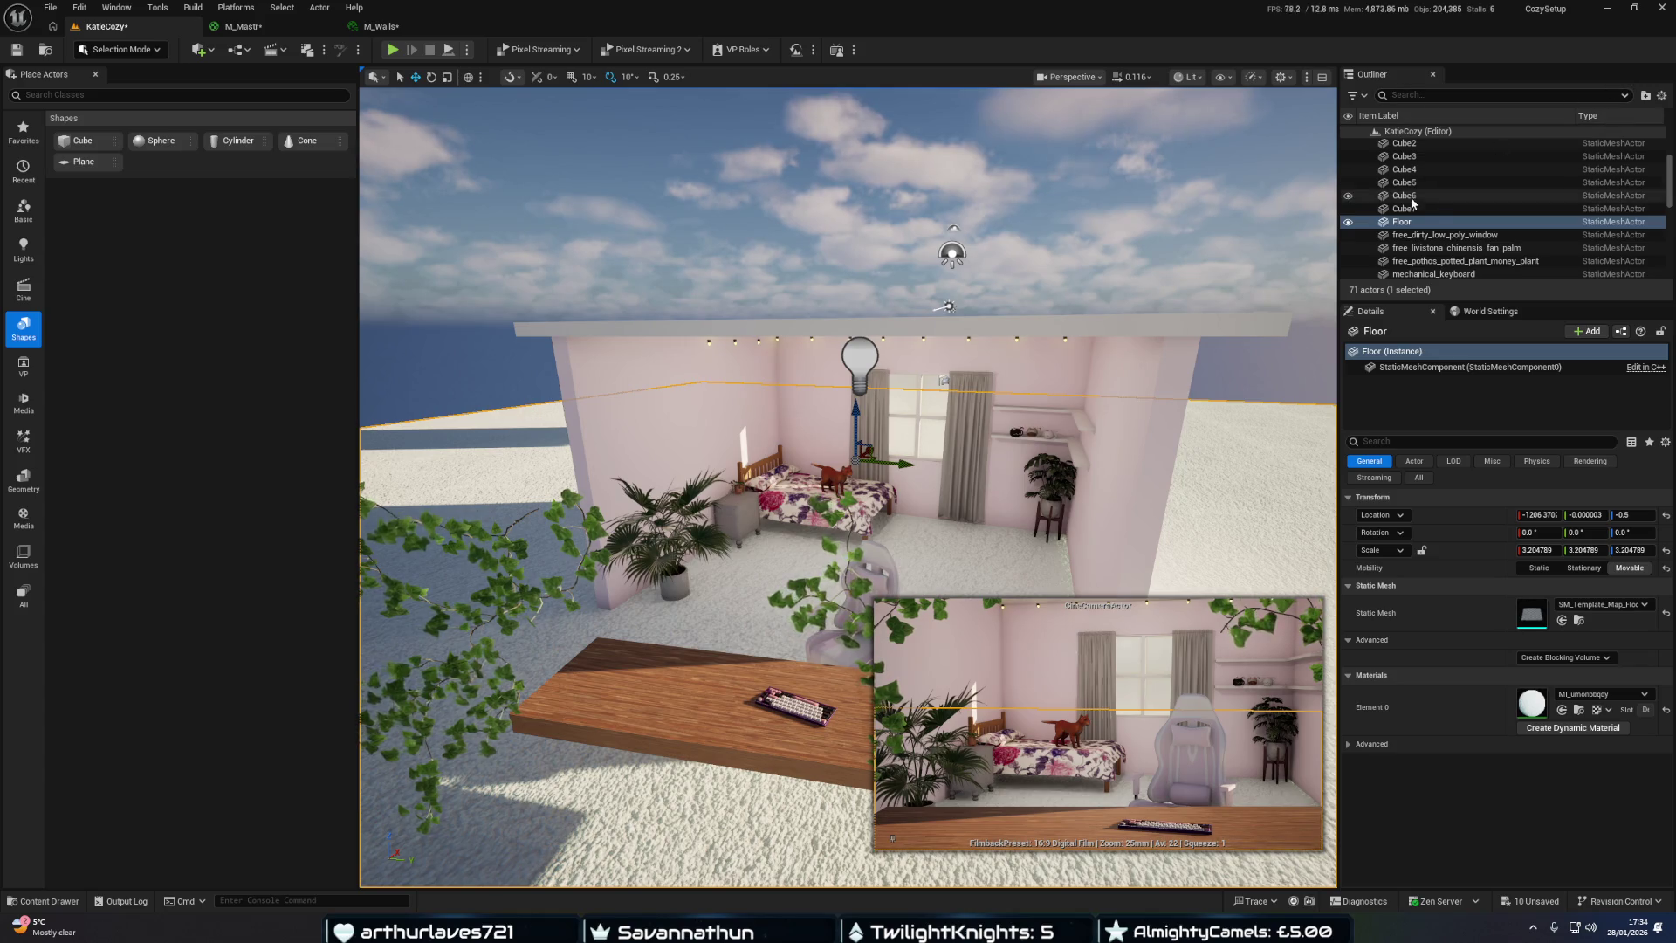
pyautogui.scroll(3, 1437, 225)
pyautogui.rightClick(1438, 225)
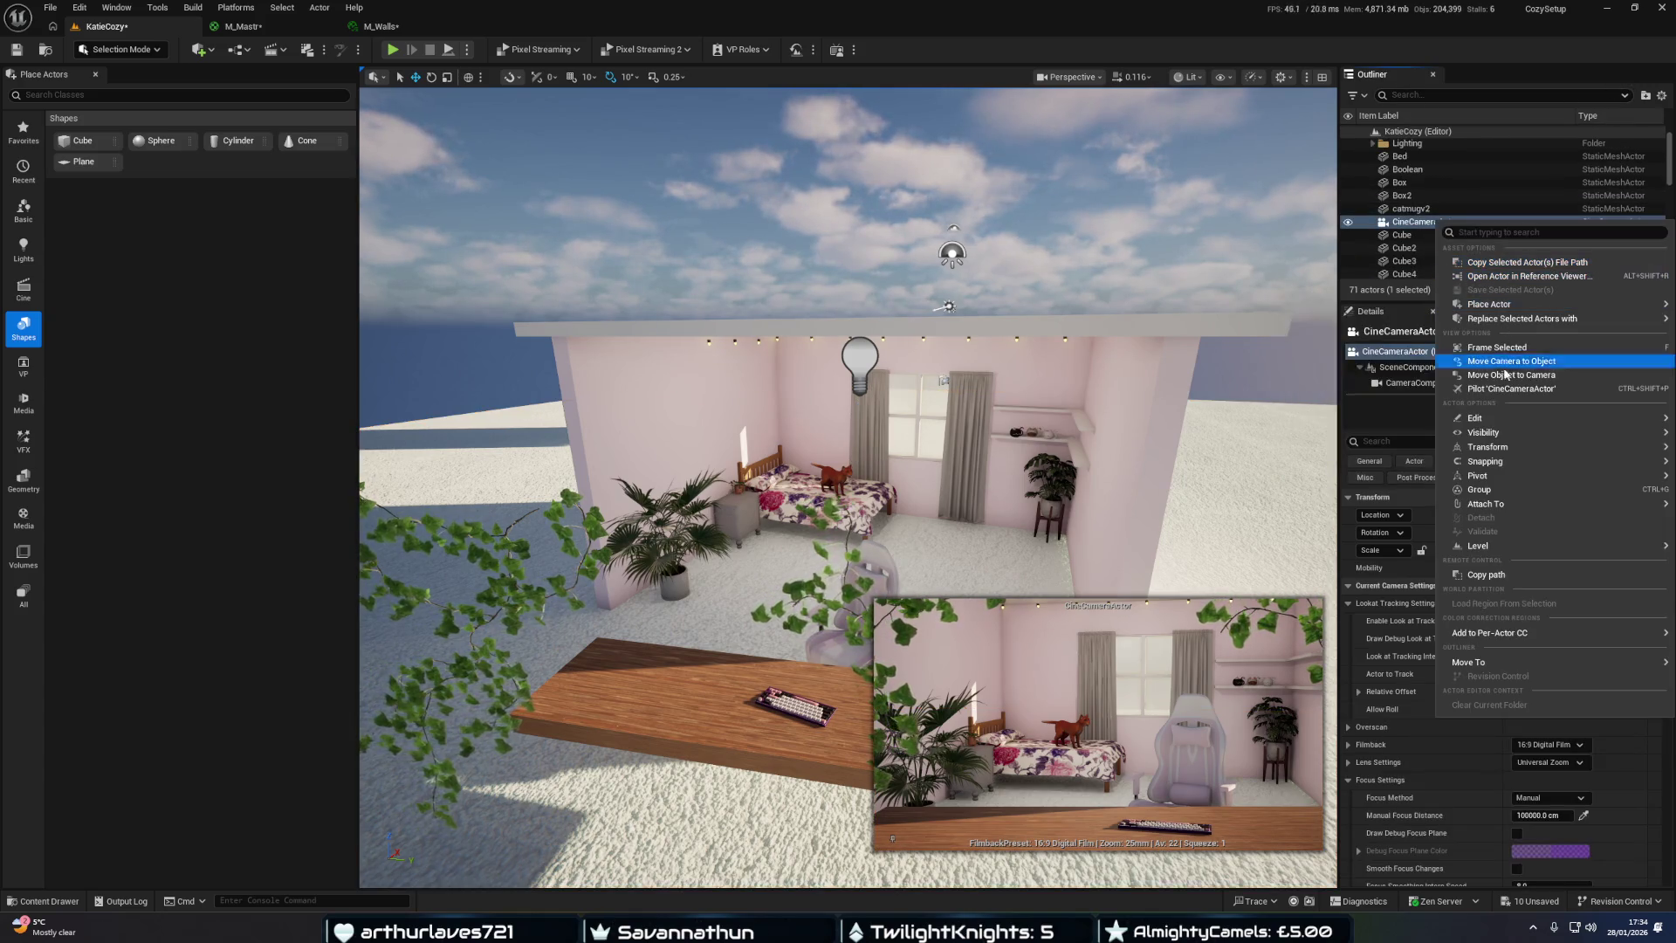
pyautogui.click(1466, 378)
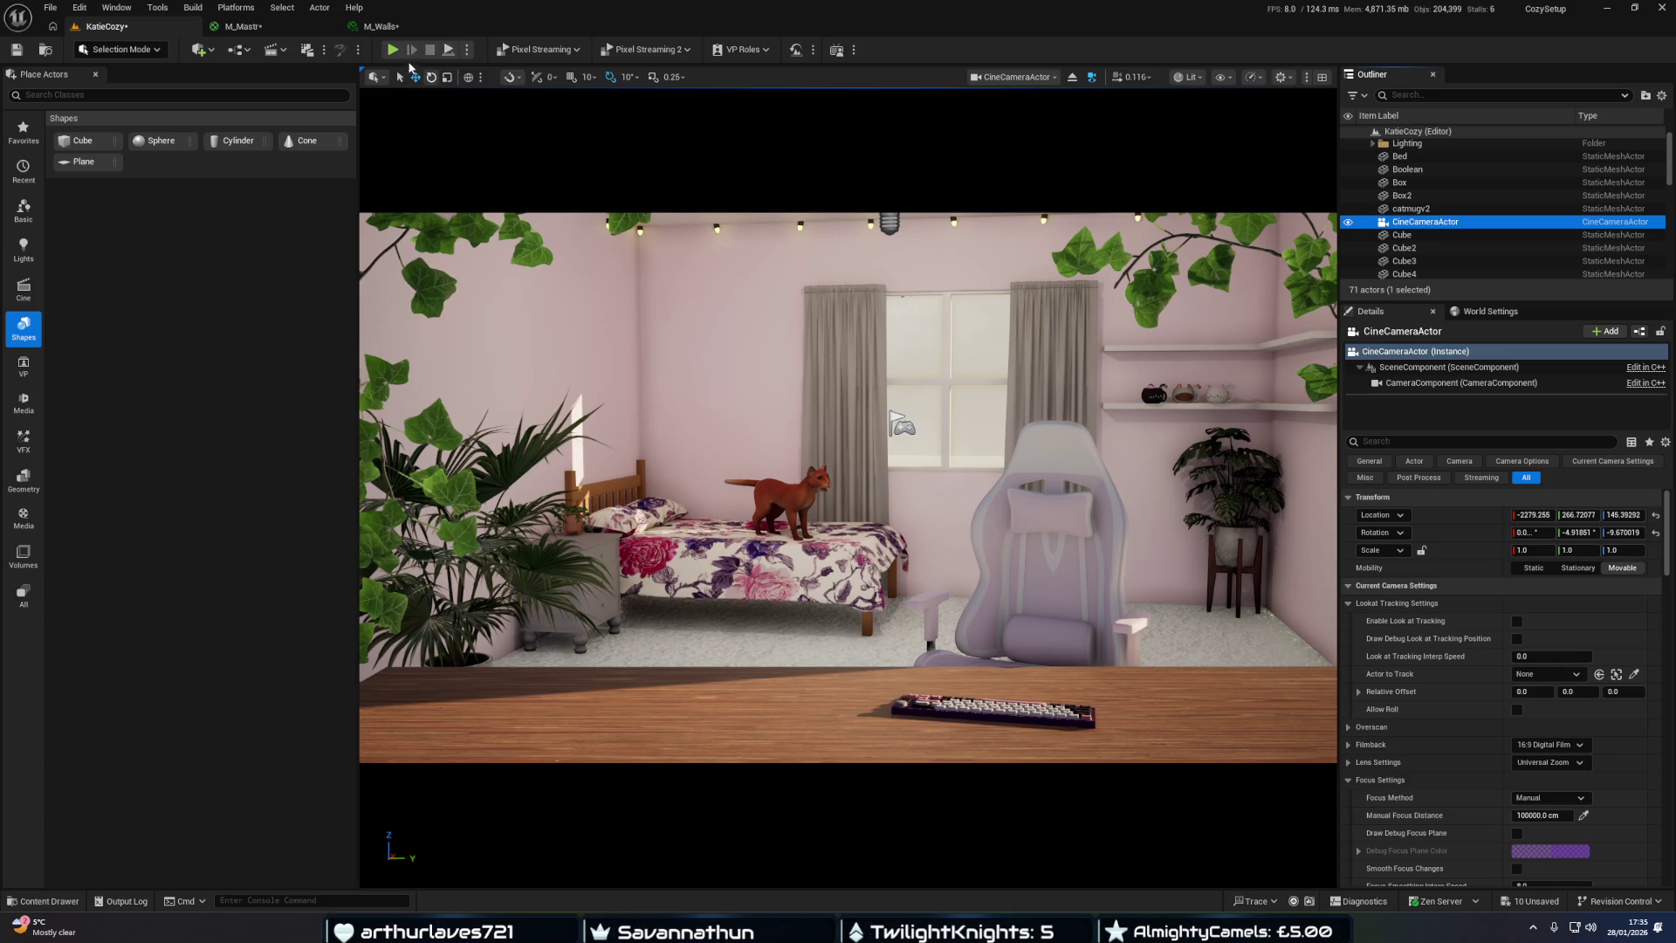
pyautogui.click(393, 49)
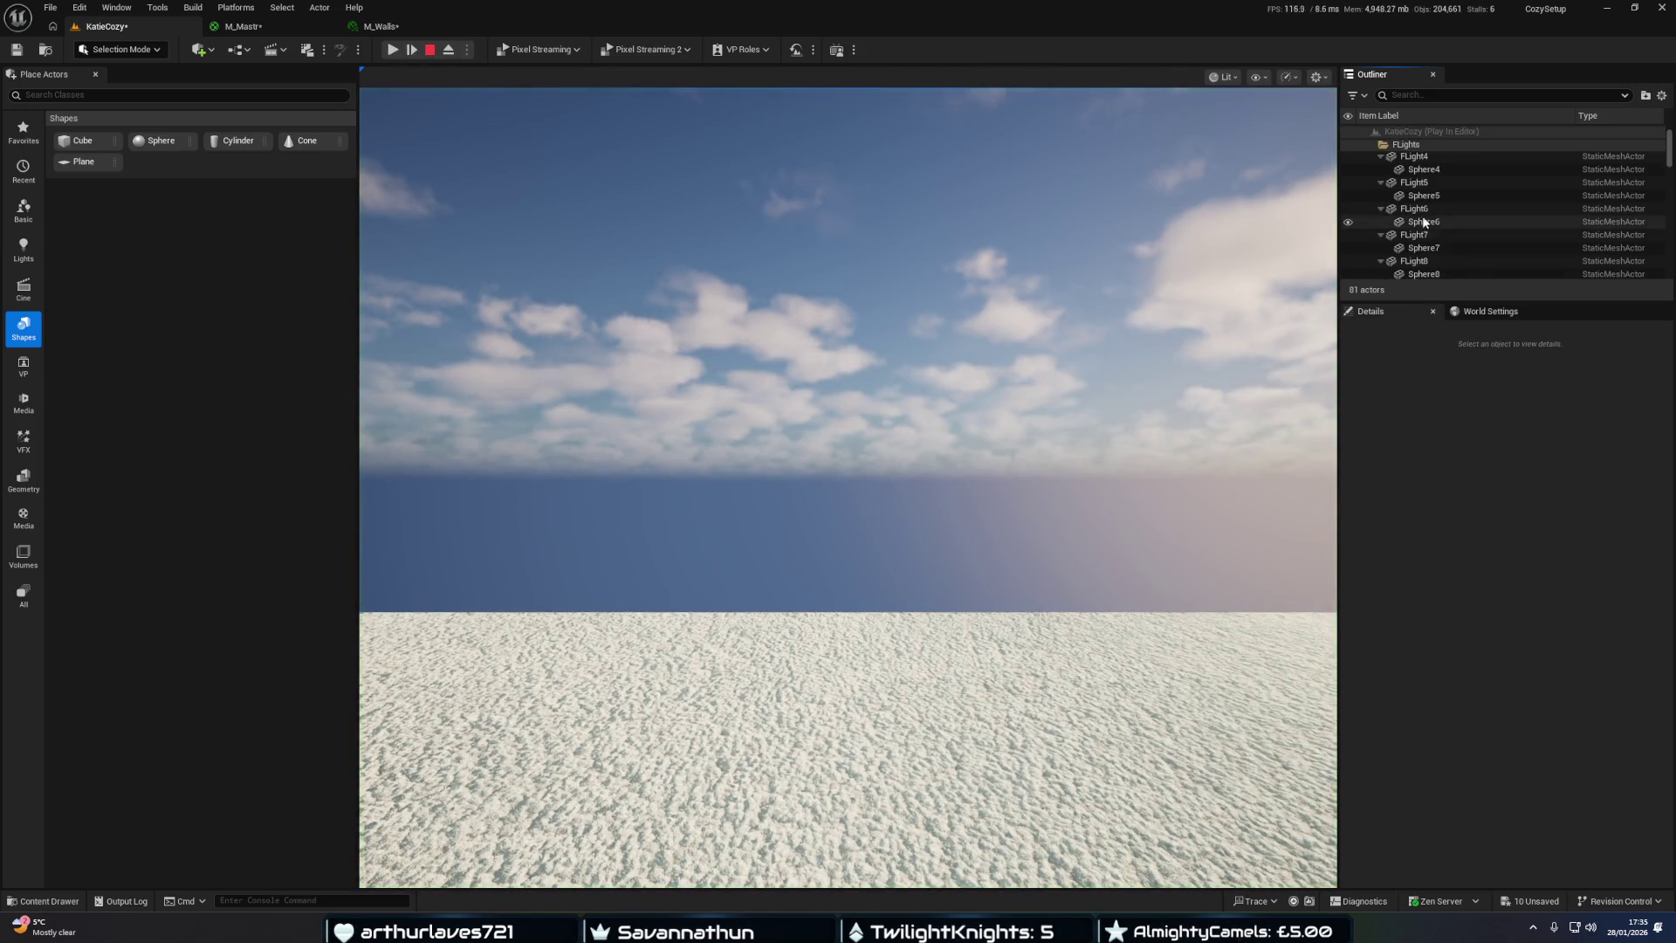
pyautogui.click(1381, 146)
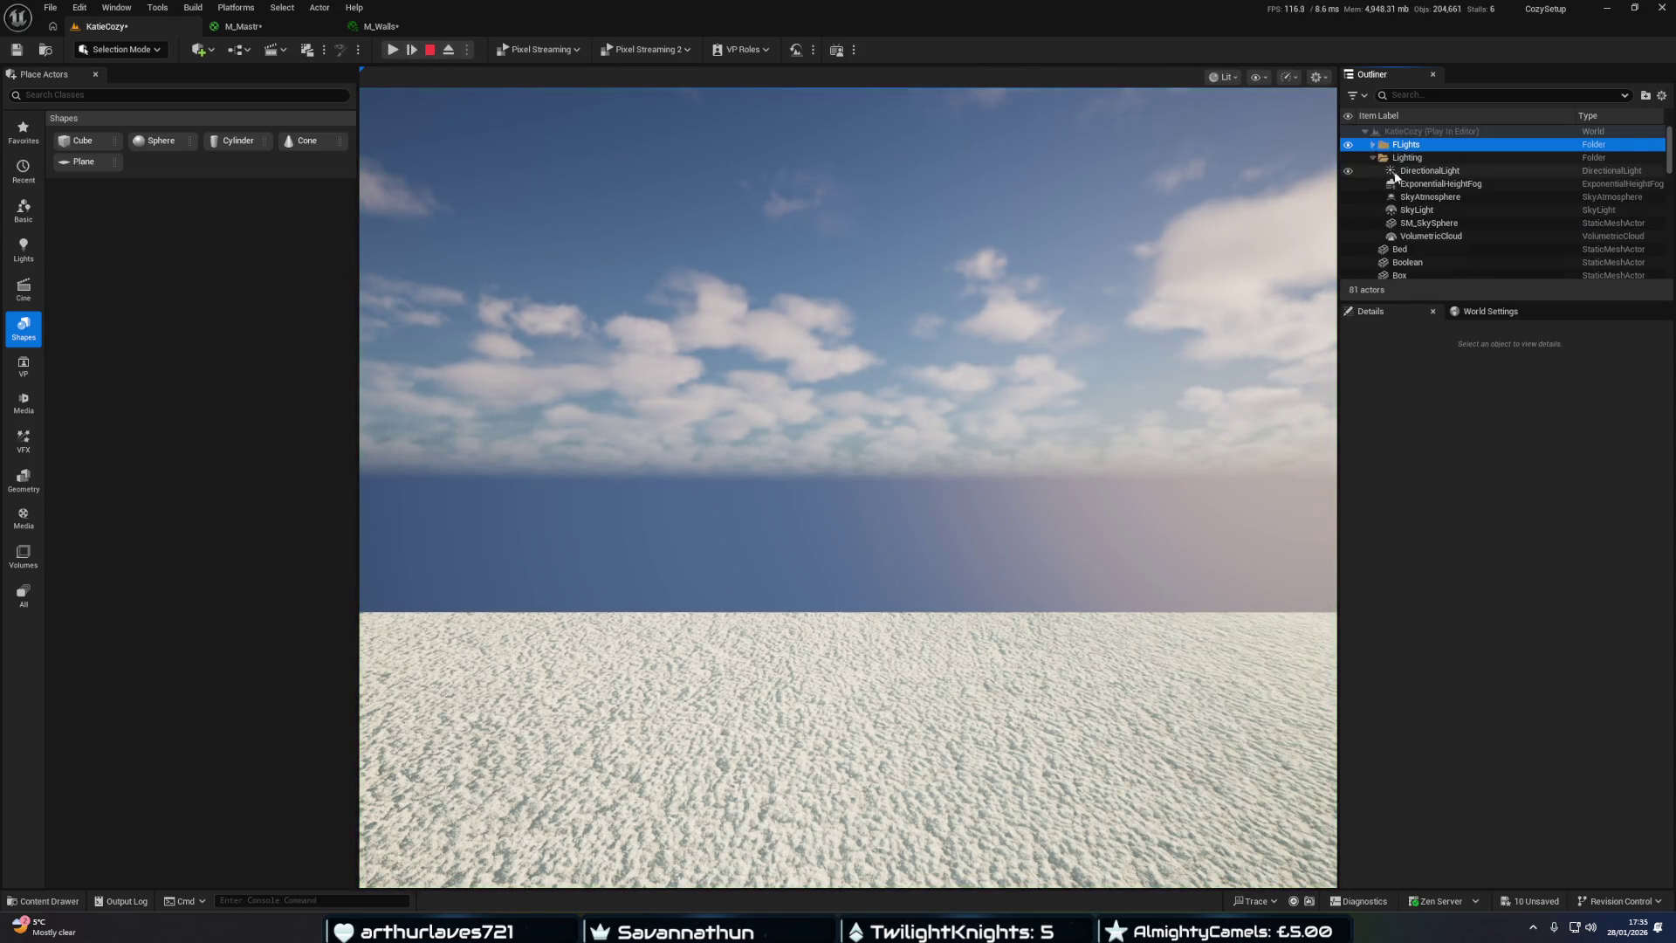
pyautogui.scroll(-5, 1427, 241)
pyautogui.scroll(3, 1435, 239)
pyautogui.rightClick(1438, 257)
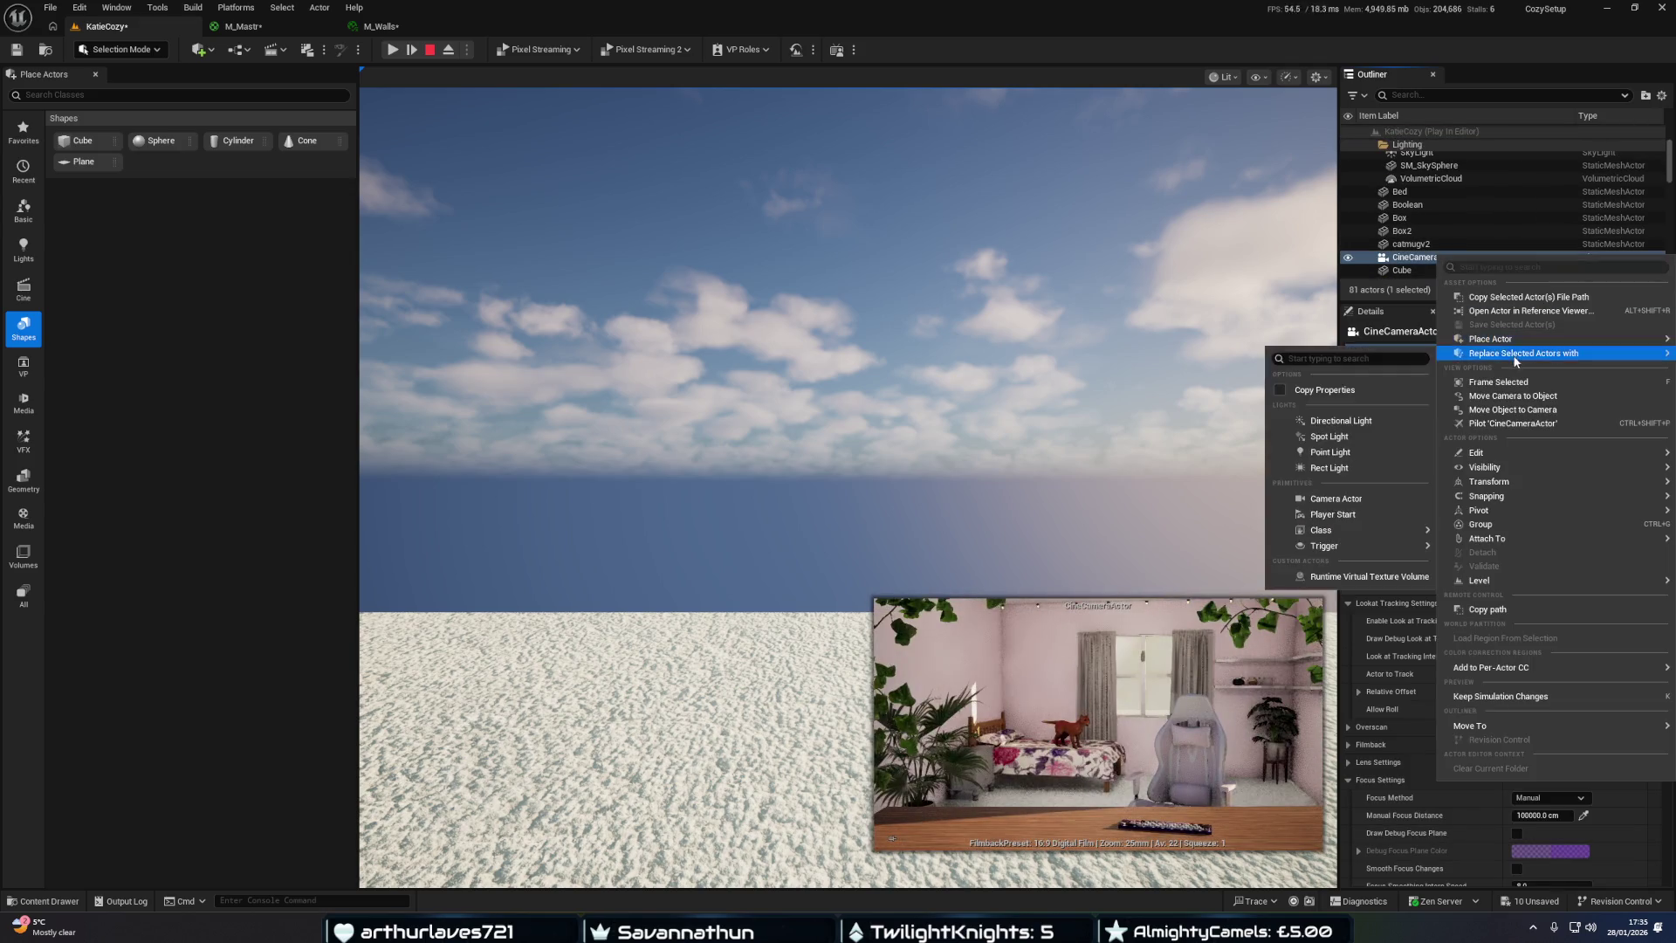
pyautogui.moveTo(1506, 356)
pyautogui.click(960, 629)
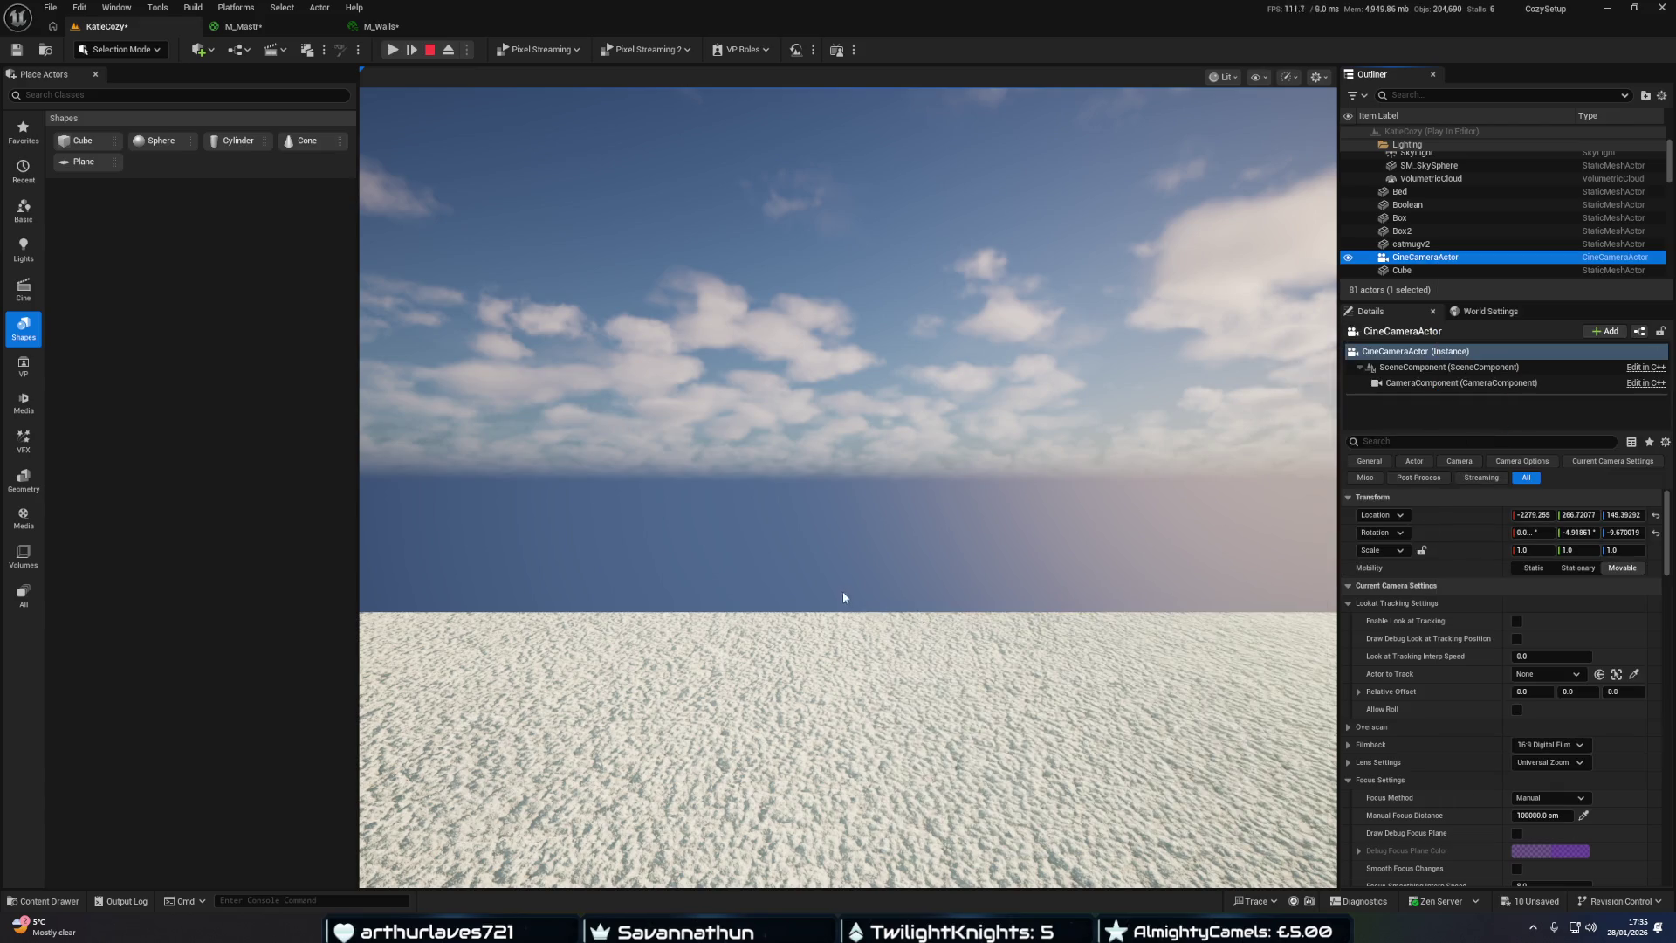
pyautogui.click(429, 49)
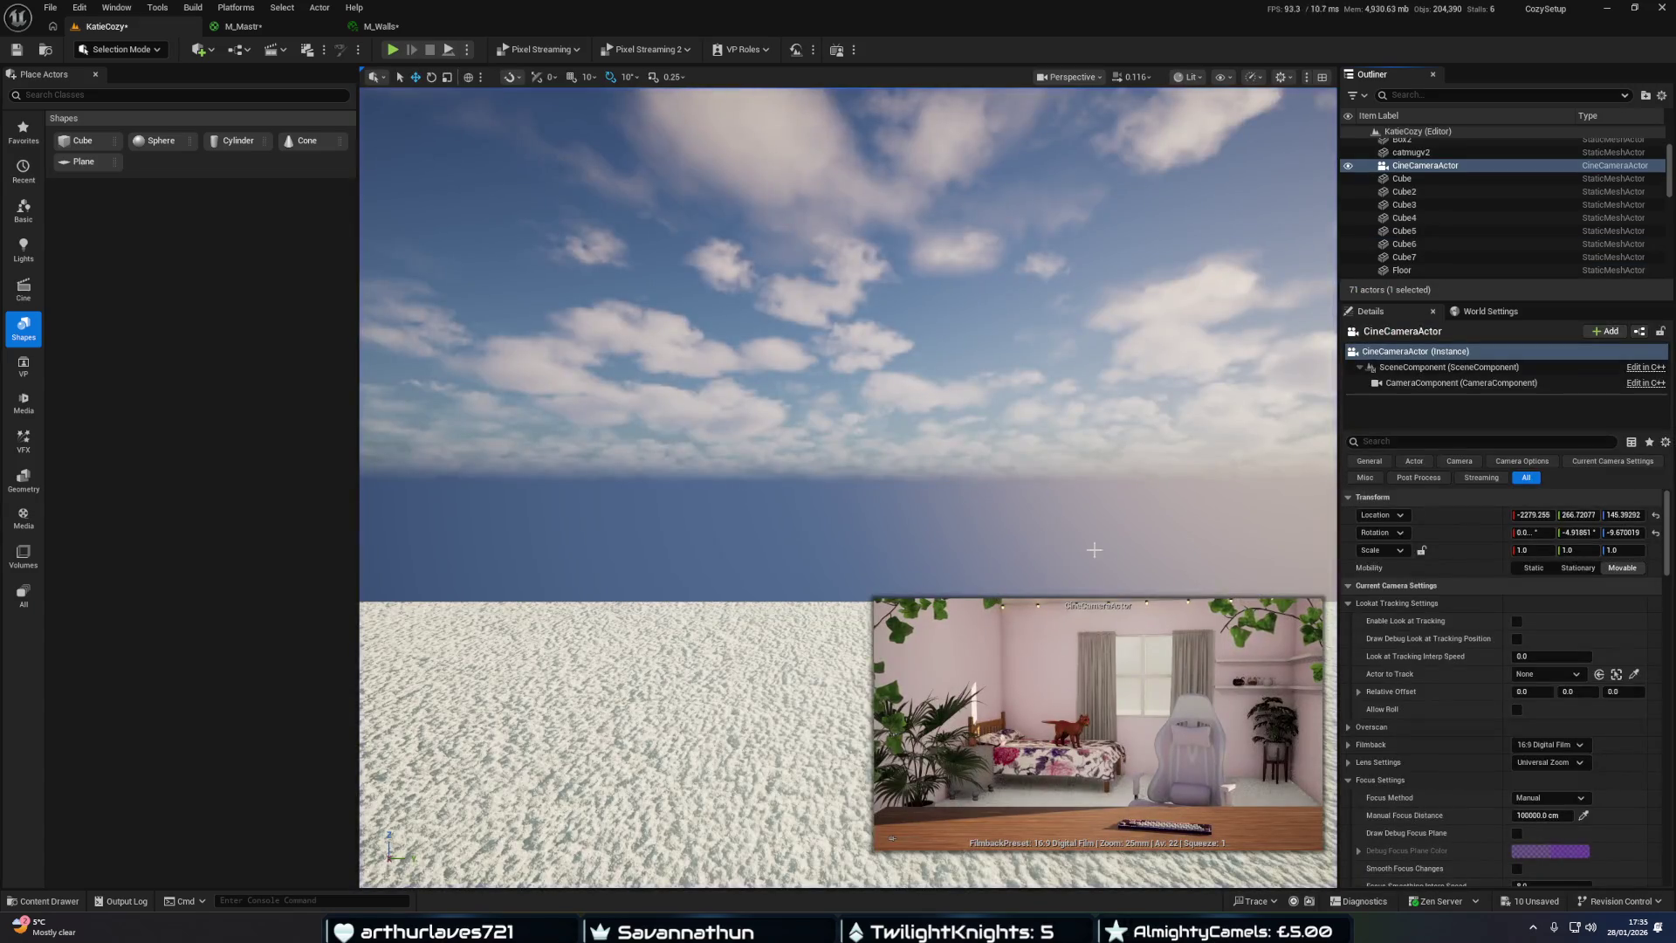
pyautogui.rightClick(1428, 170)
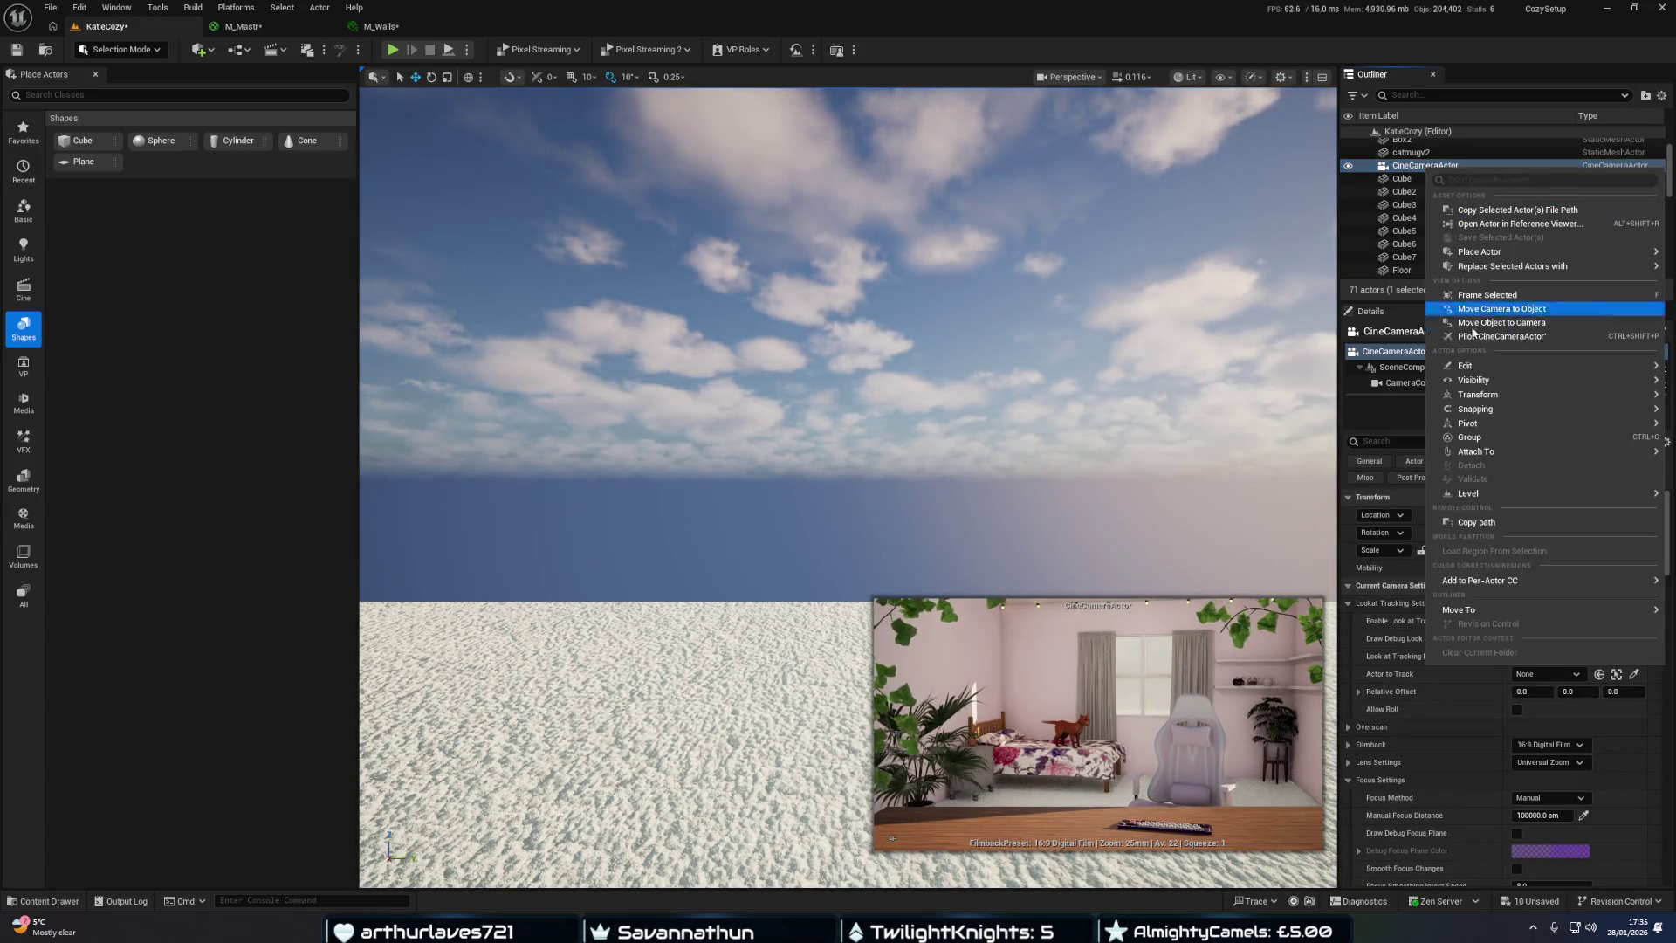
pyautogui.click(1481, 338)
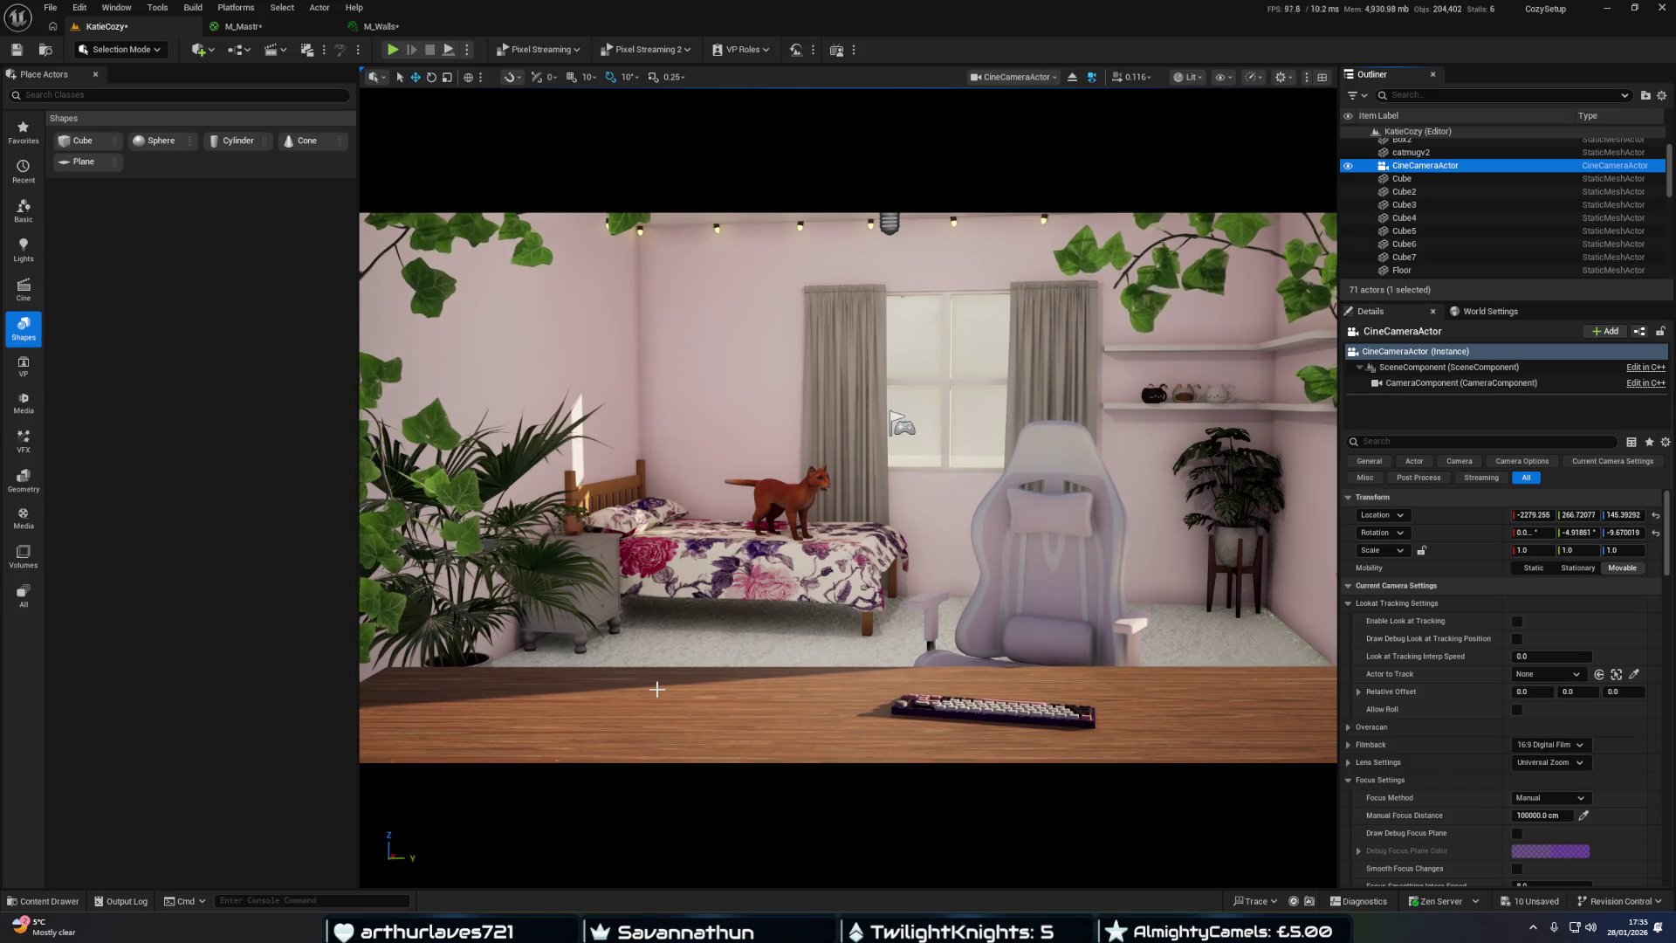